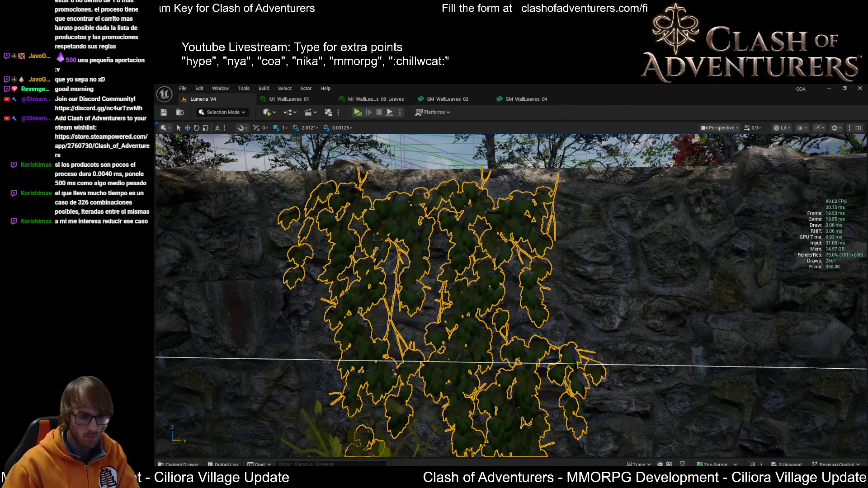
Fly to the two old foliage clumps on the stone wall and delete them
drag(664, 406, 624, 398)
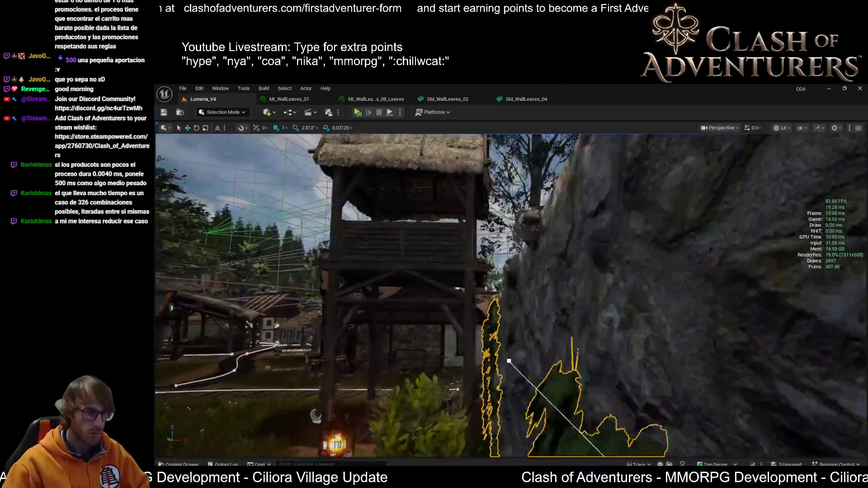
key(w)
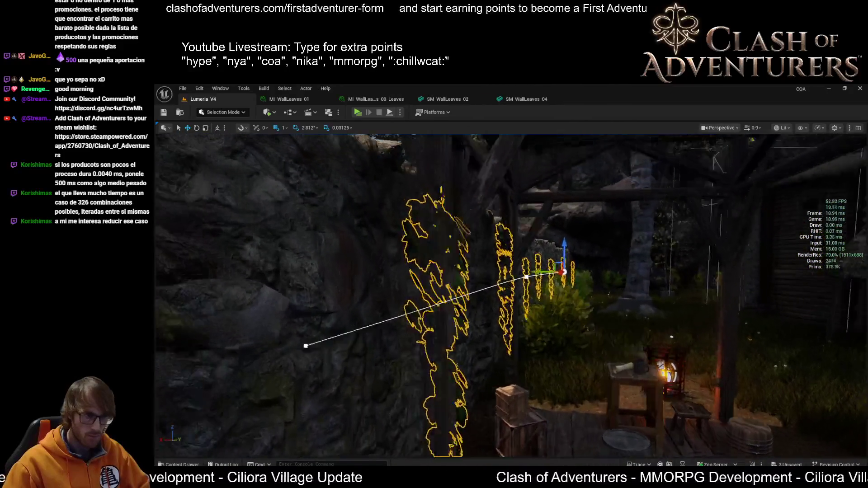
key(w)
key(f)
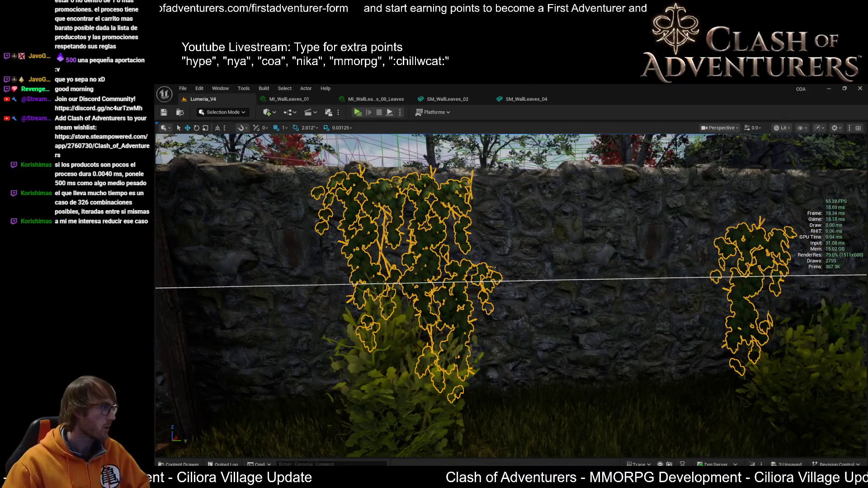
key(Delete)
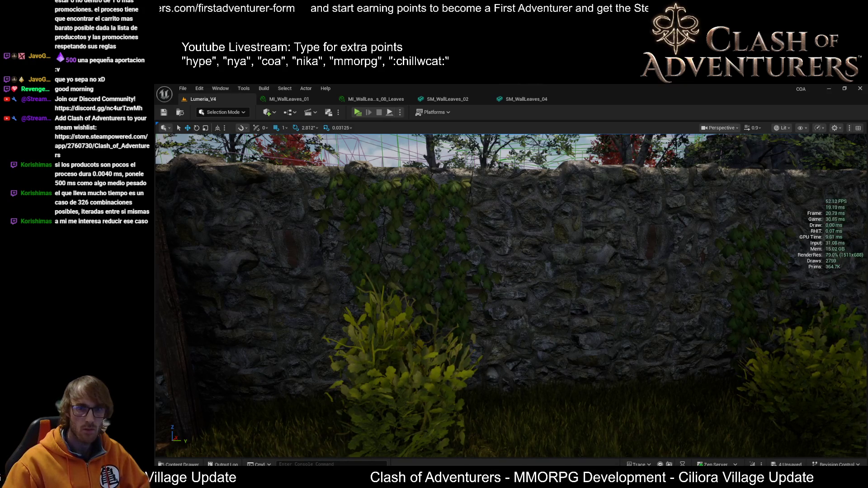
Select the three ivy meshes and regenerate them repeatedly into new random vine shapes
key(f)
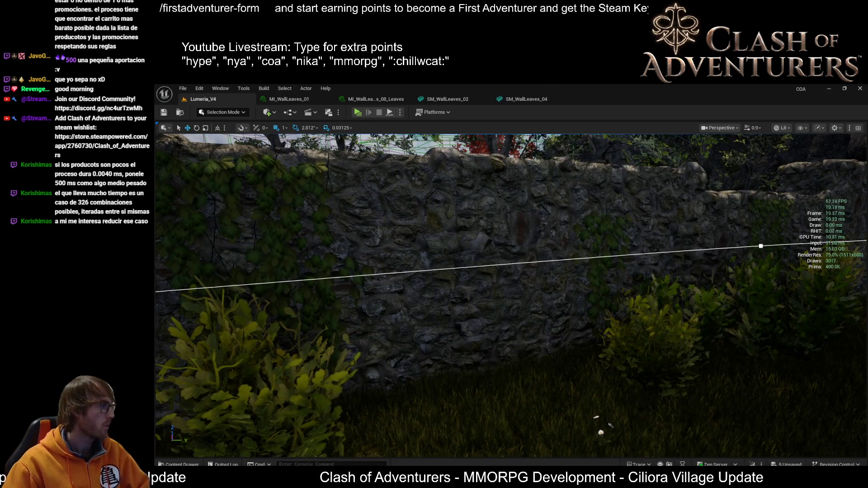
key(shift+e)
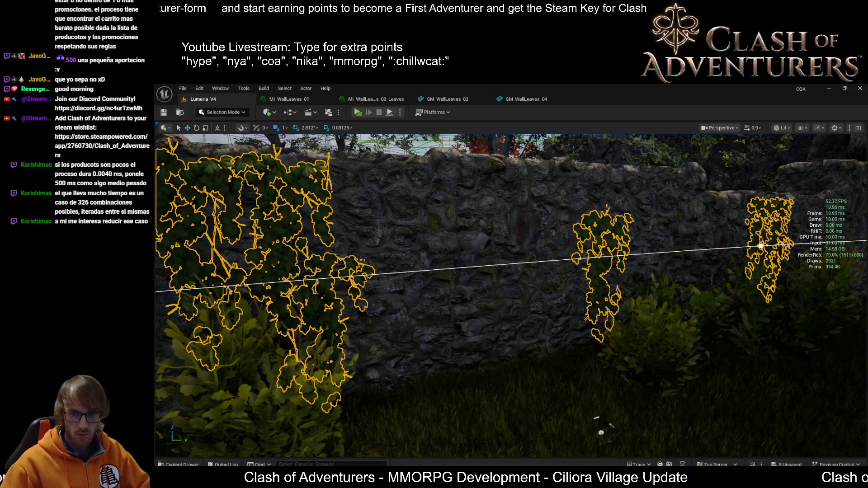
key(ctrl+z)
key(ctrl+z)
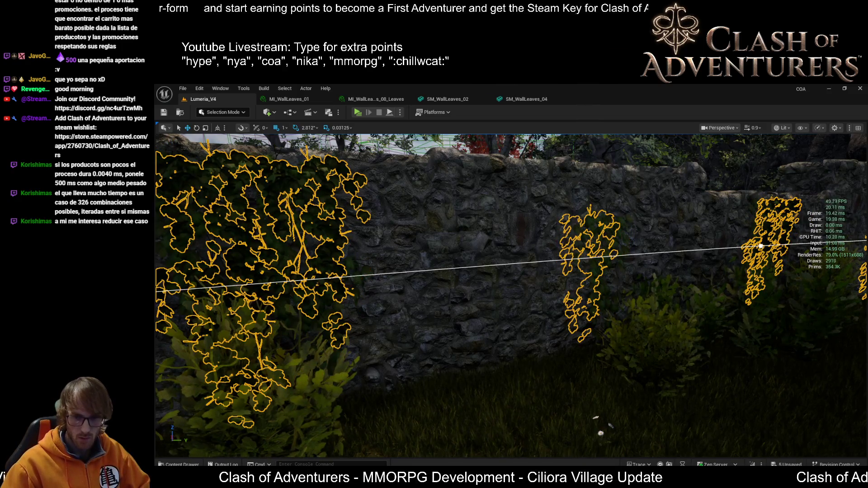
key(ctrl+z)
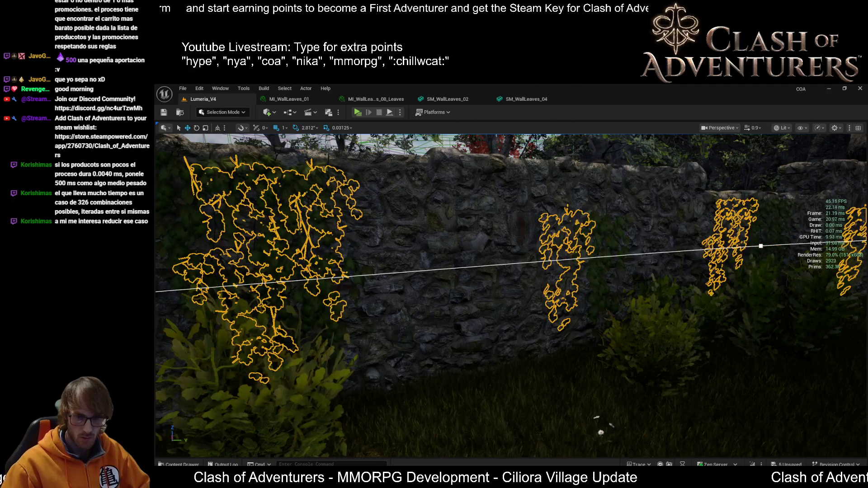
key(ctrl+z)
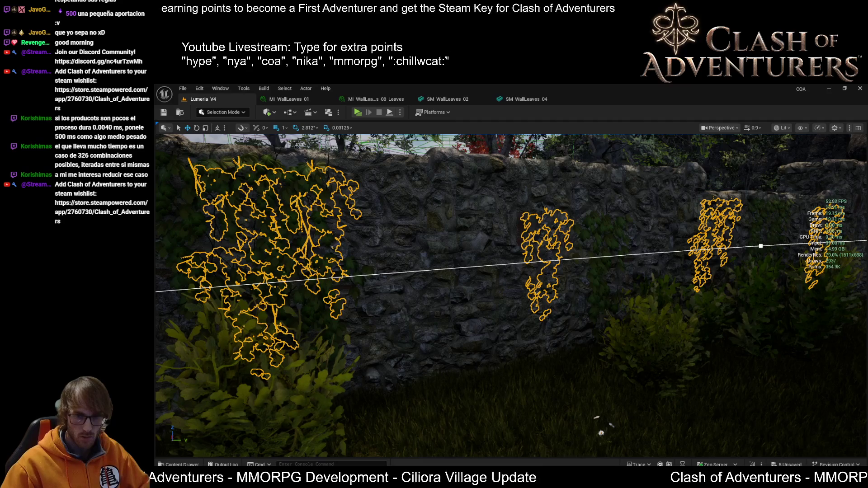
key(ctrl+z)
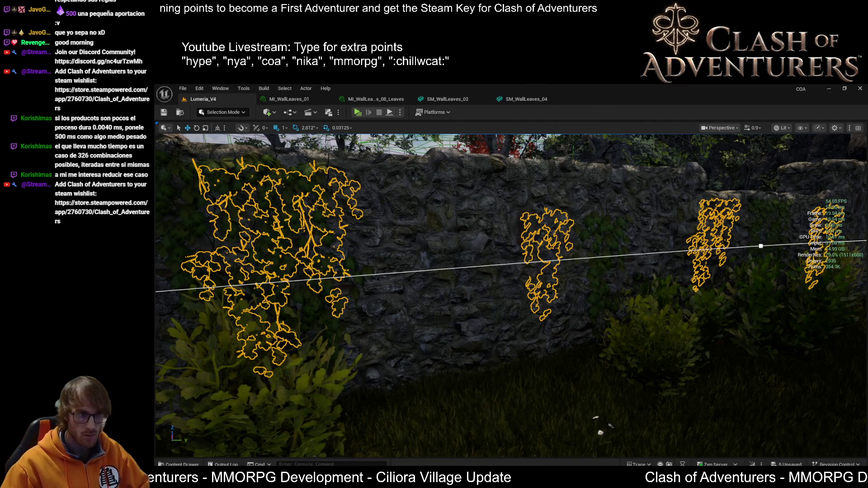
key(w)
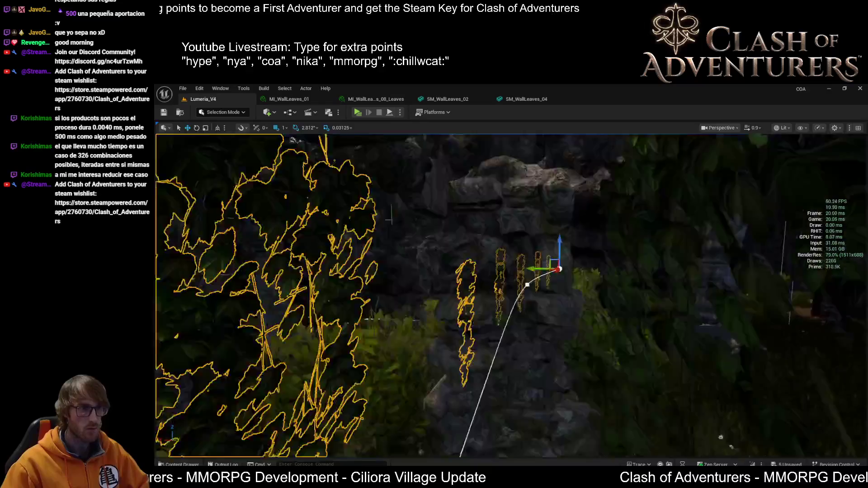
key(w)
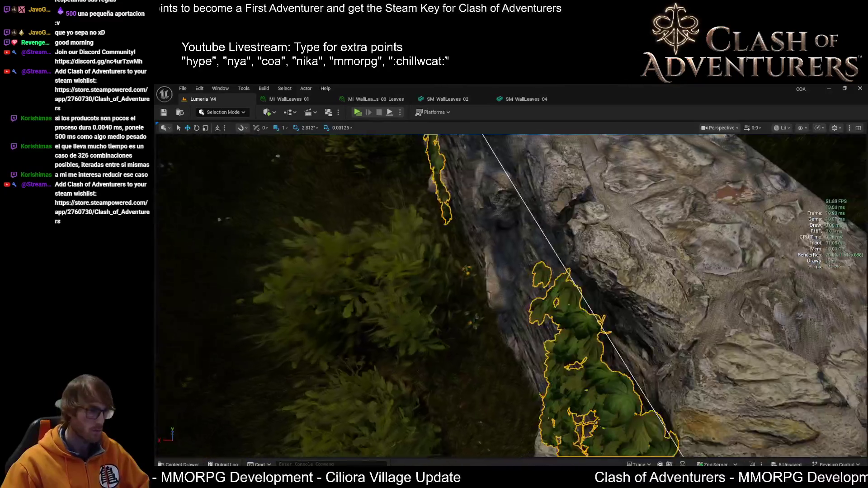
key(w)
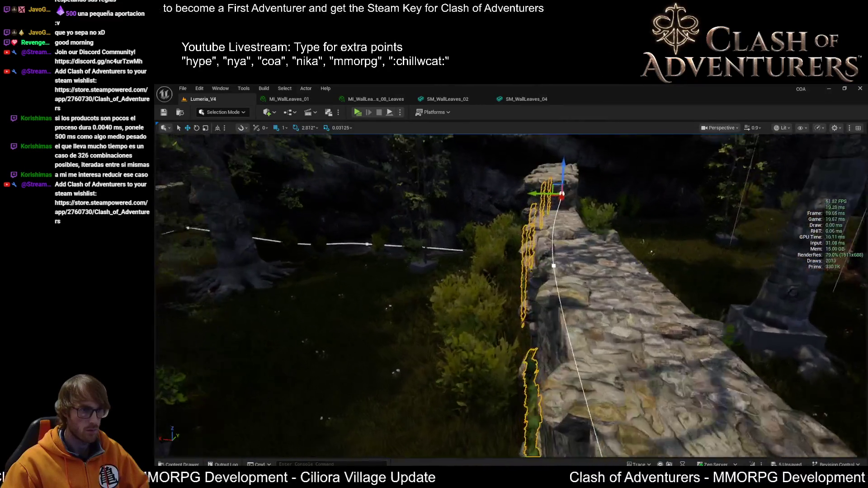
key(s)
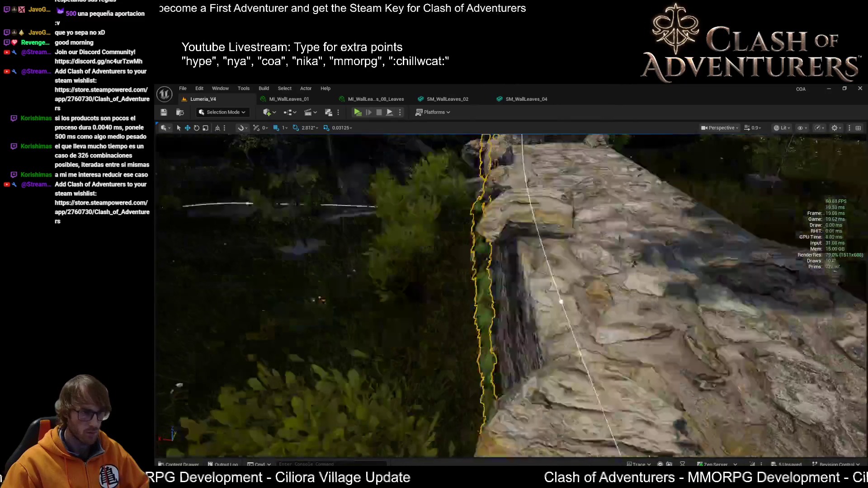
key(e)
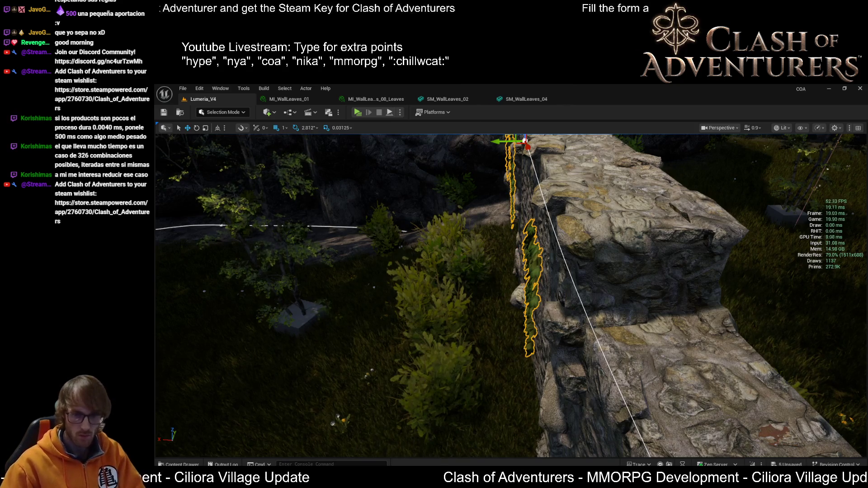
key(f)
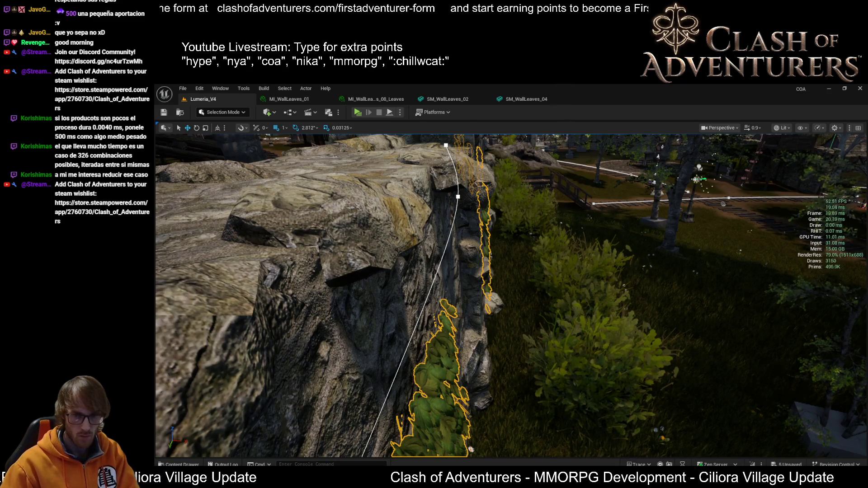
Select the vine component in the foliage actor and undo two vine element moves
mouse_move(511, 294)
mouse_down()
mouse_move(511, 266)
mouse_move(511, 303)
mouse_move(511, 271)
mouse_move(510, 289)
mouse_move(511, 271)
mouse_move(511, 289)
mouse_move(494, 262)
mouse_move(433, 308)
mouse_up()
click(413, 298)
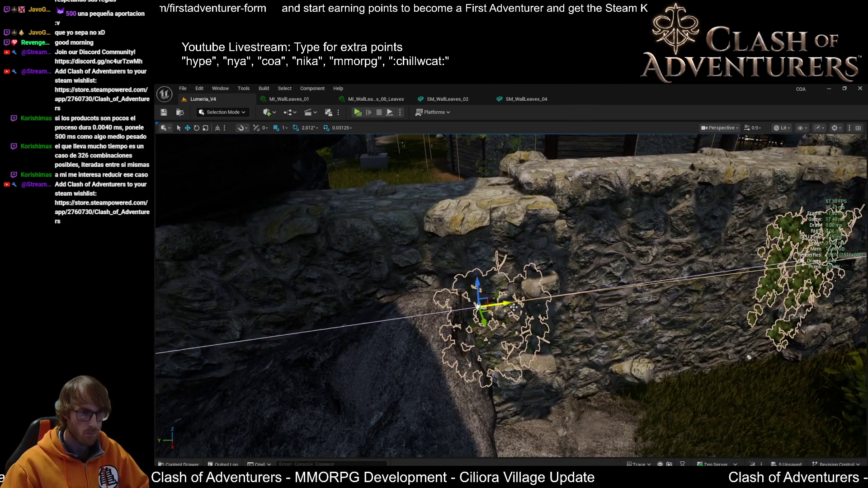
key(ctrl+z)
mouse_move(517, 306)
mouse_down()
mouse_move(508, 333)
mouse_move(474, 348)
mouse_move(493, 321)
mouse_up()
mouse_move(507, 314)
mouse_down()
mouse_move(434, 312)
mouse_move(446, 331)
mouse_up()
drag(439, 294, 436, 289)
drag(676, 304, 313, 353)
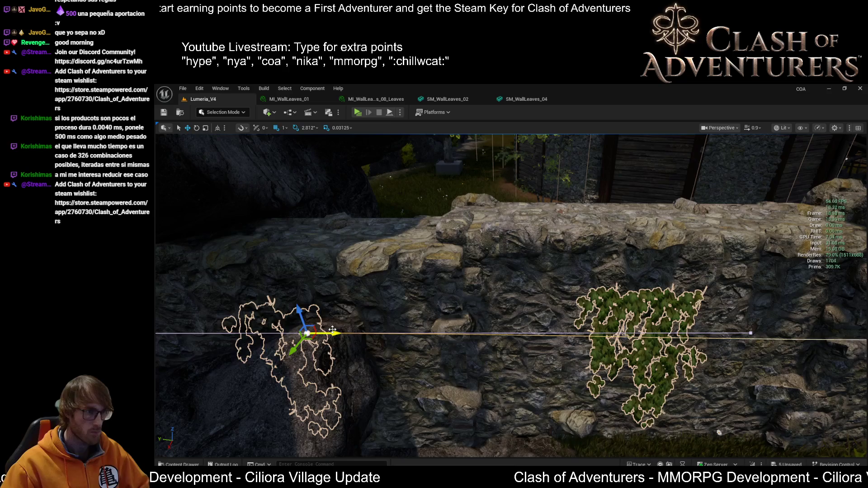
mouse_move(511, 294)
mouse_down()
mouse_move(407, 335)
mouse_move(384, 330)
mouse_up()
key(ctrl+z)
Frame the three selected vine clumps on the wall and remove them
mouse_move(451, 365)
mouse_down()
mouse_move(407, 357)
mouse_move(676, 336)
mouse_move(530, 391)
mouse_up()
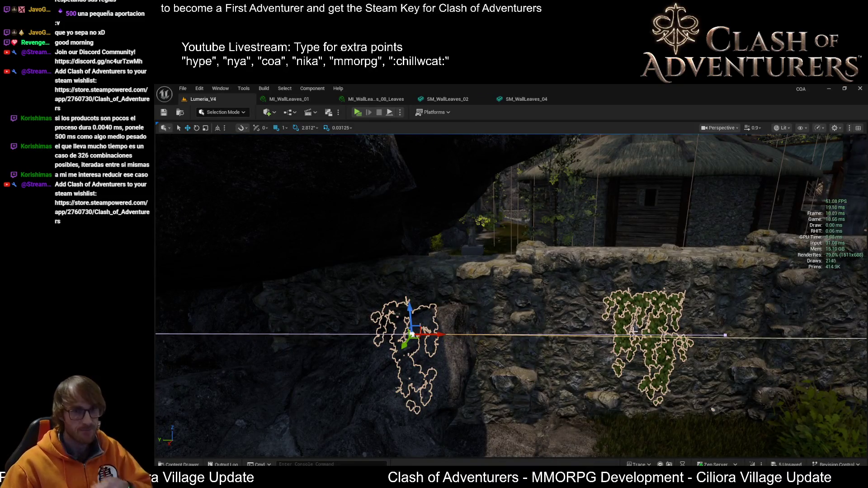
drag(235, 262, 325, 265)
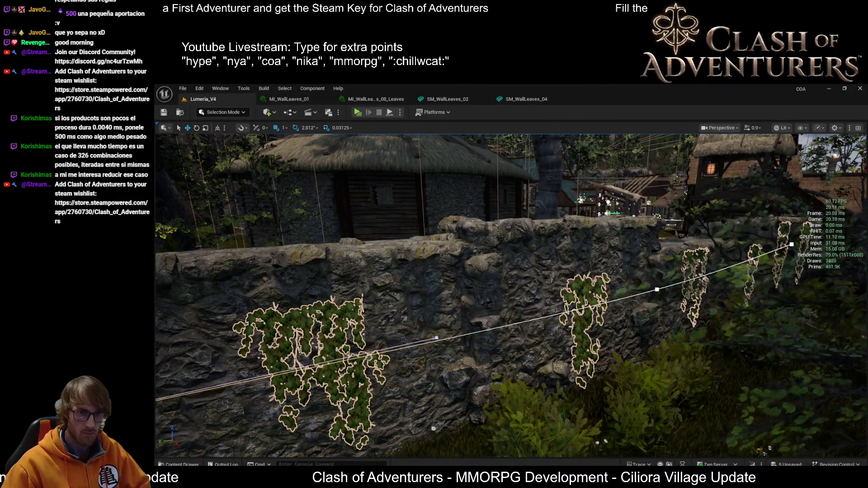
drag(325, 265, 380, 262)
key(f)
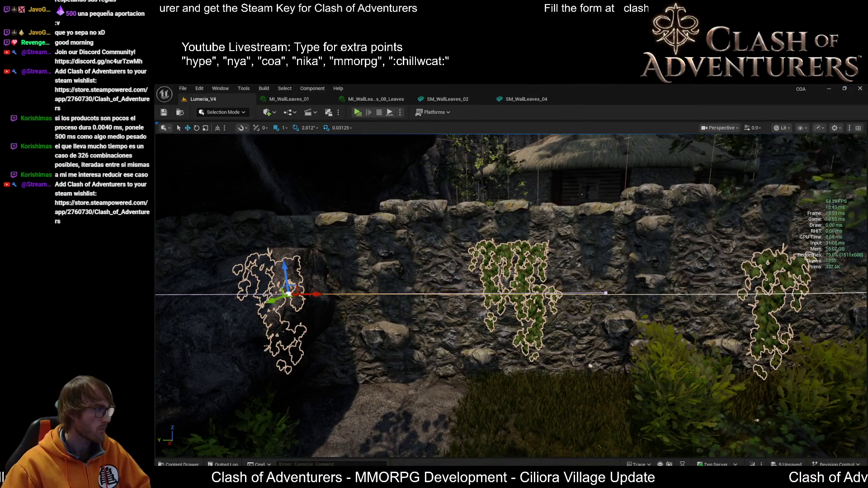
key(h)
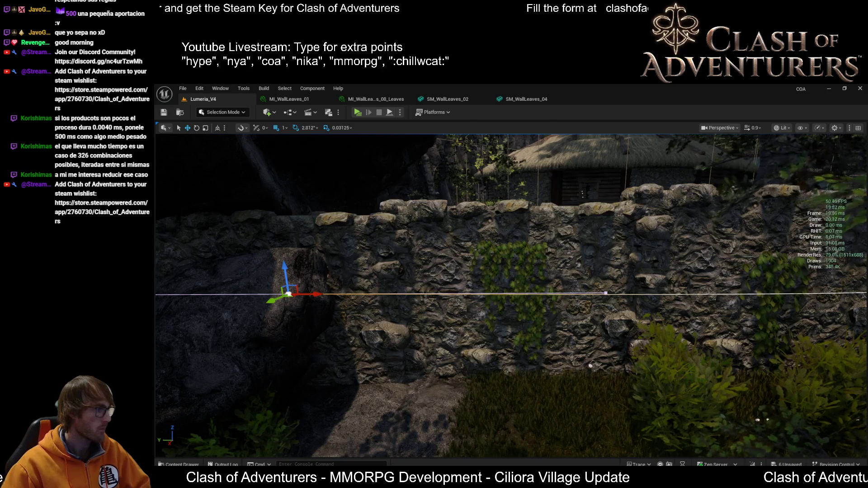
mouse_move(590, 365)
mouse_down()
mouse_move(599, 244)
mouse_move(481, 254)
mouse_up()
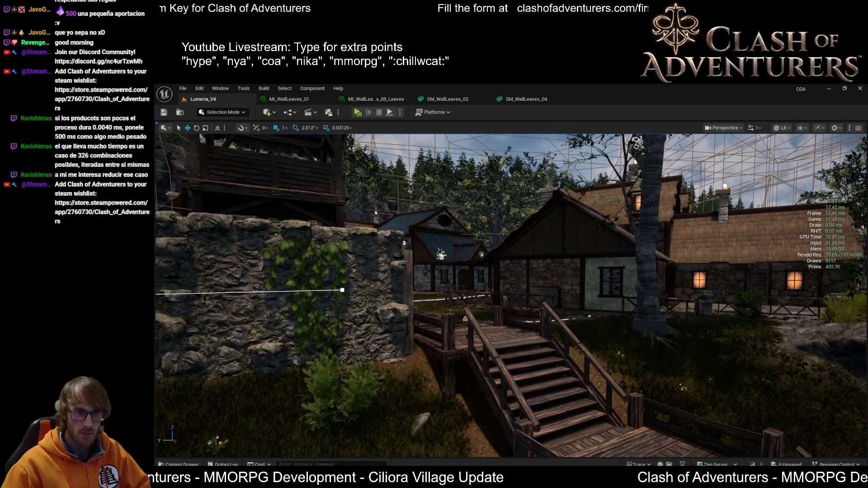
key(ctrl+z)
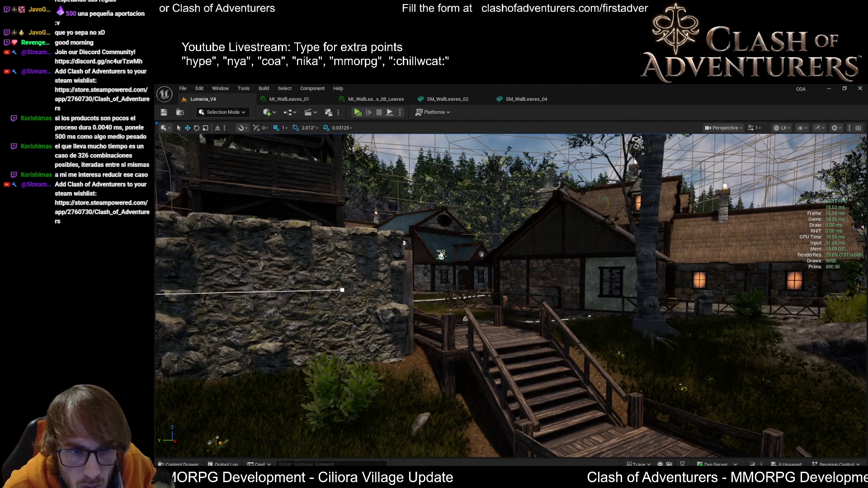
key(ctrl+y)
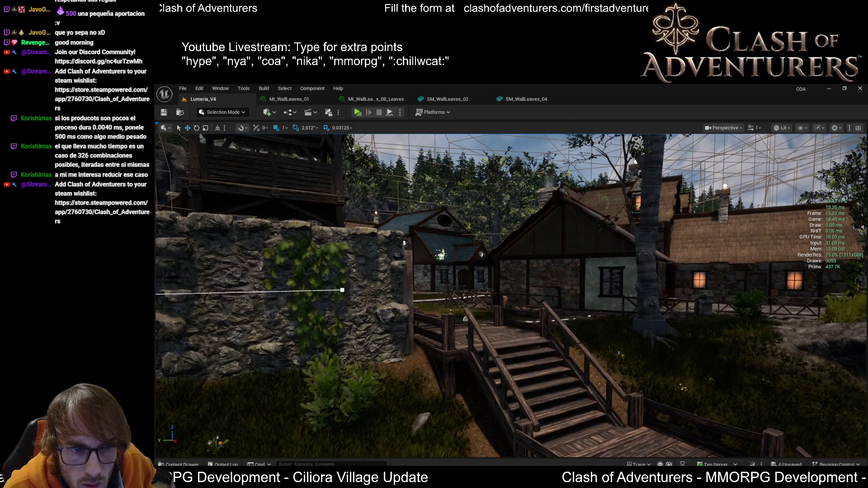
drag(404, 243, 404, 243)
drag(262, 338, 261, 338)
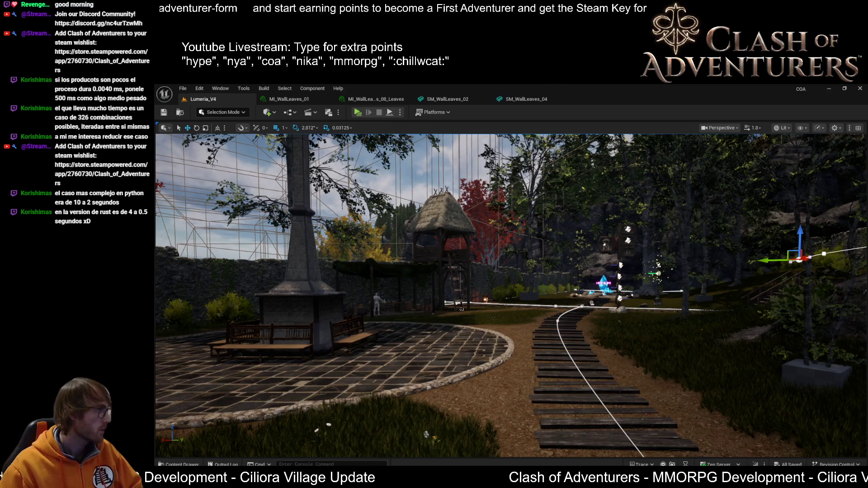
key(alt+Tab)
double_click(538, 203)
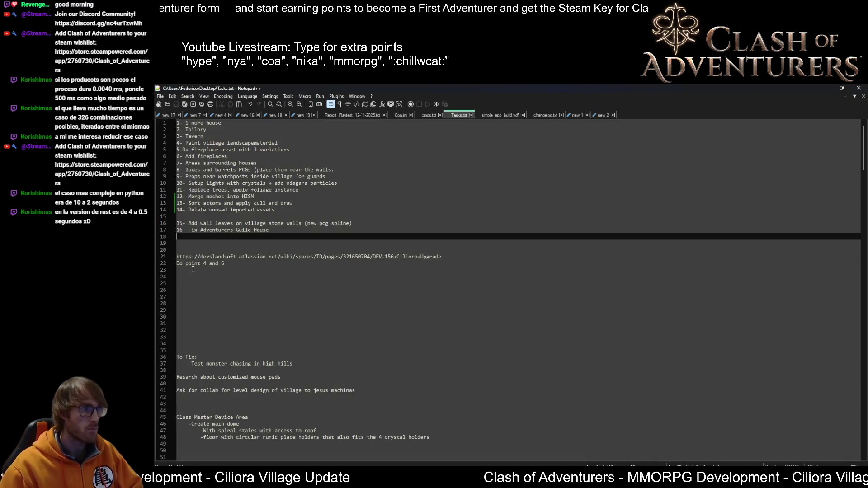
click(181, 217)
key(Delete)
click(375, 217)
key(Return)
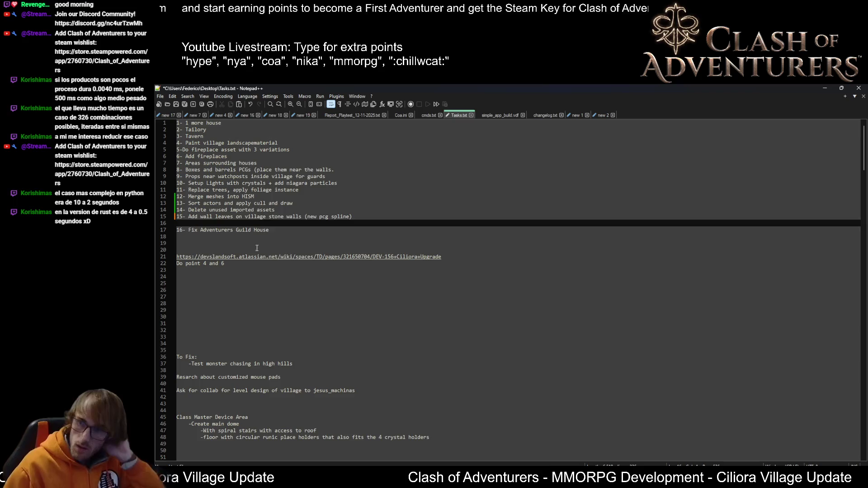
right_click(243, 317)
click(428, 289)
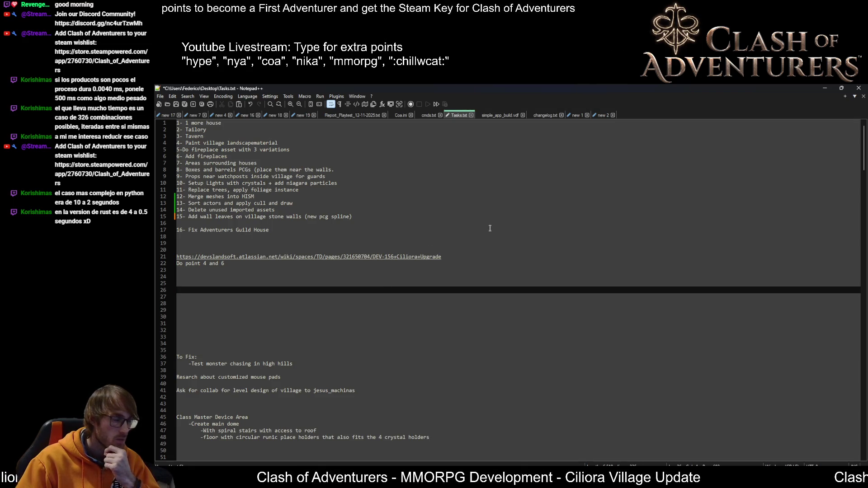
key(super+n)
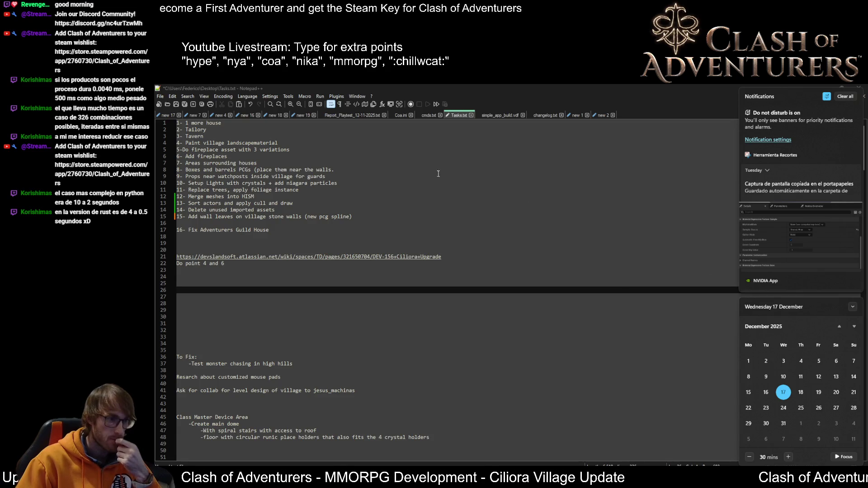
click(560, 296)
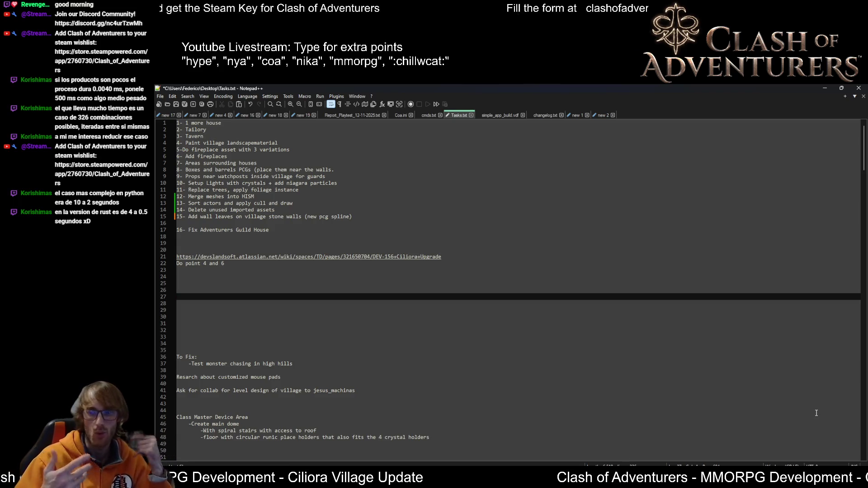
click(822, 88)
Fly the camera from the village houses along the plank path to the stone Guild House
key(1)
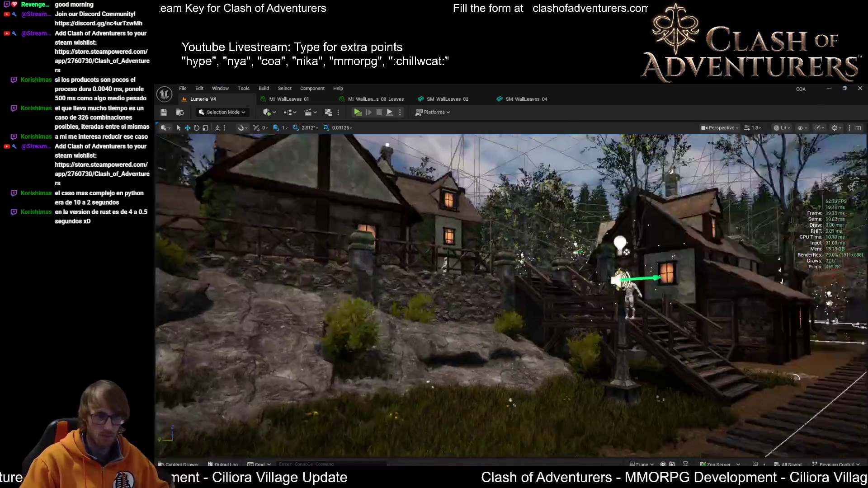
drag(553, 288, 552, 289)
scroll(552, 288, up, 2)
scroll(553, 288, down, 2)
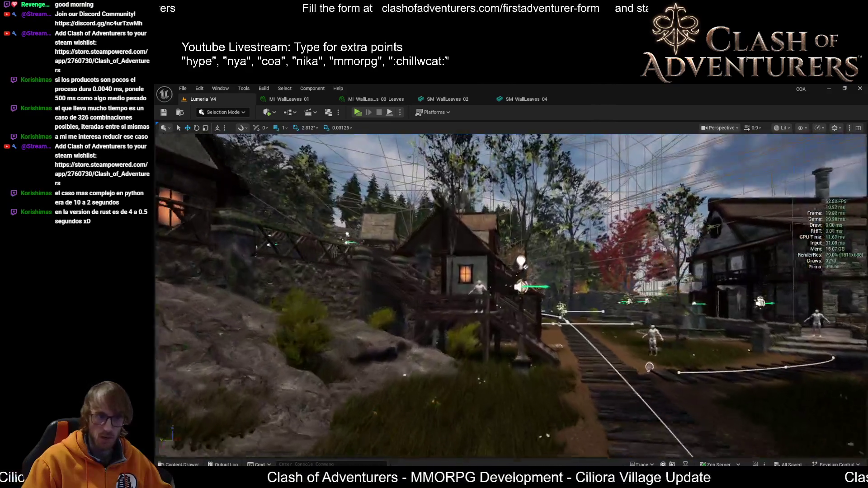
drag(614, 316, 614, 317)
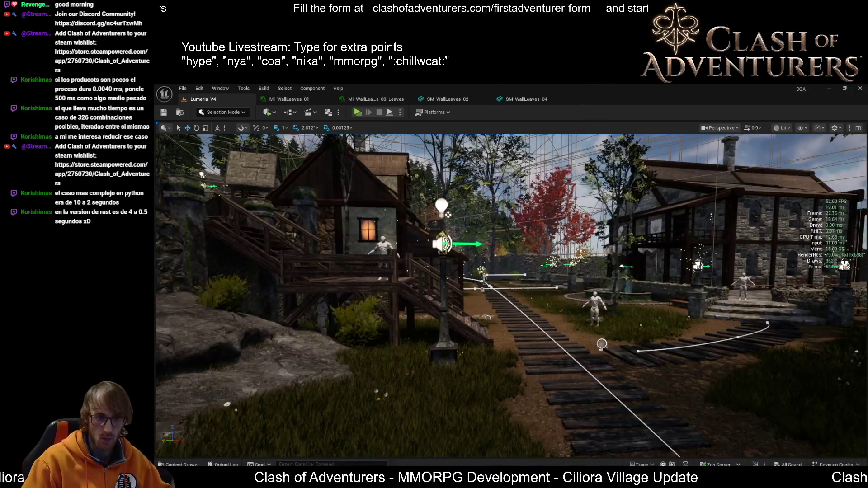
key(super+n)
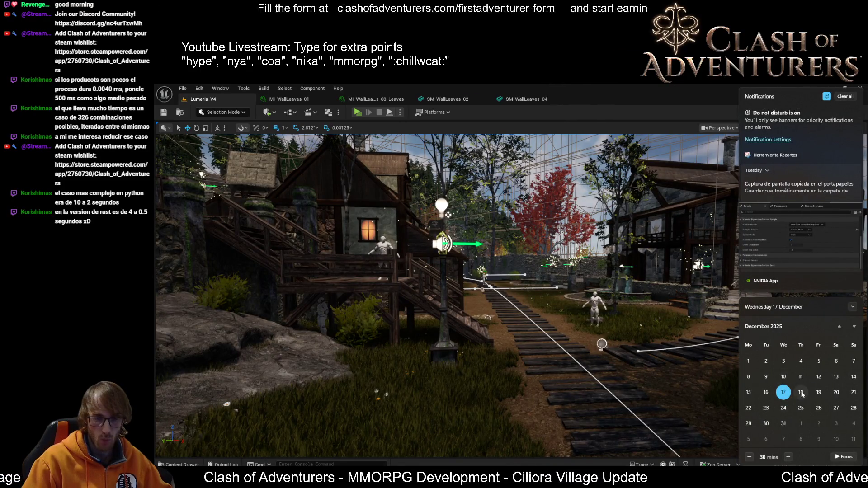
drag(490, 281, 490, 281)
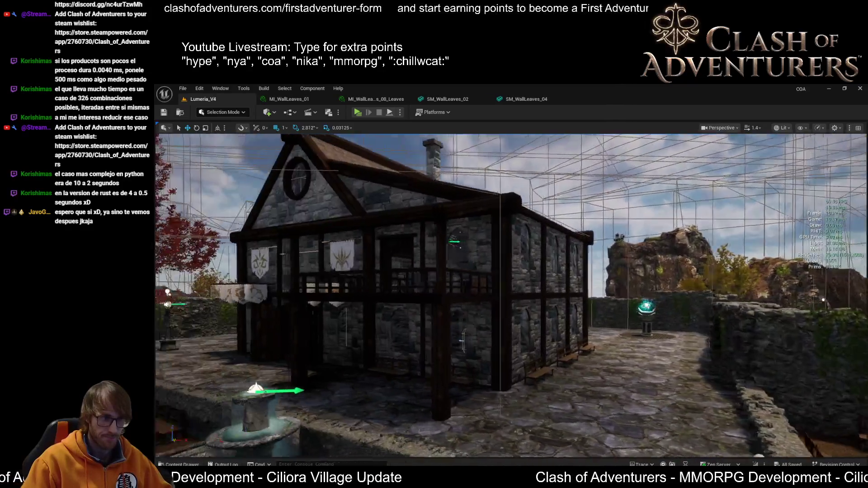
drag(388, 253, 387, 253)
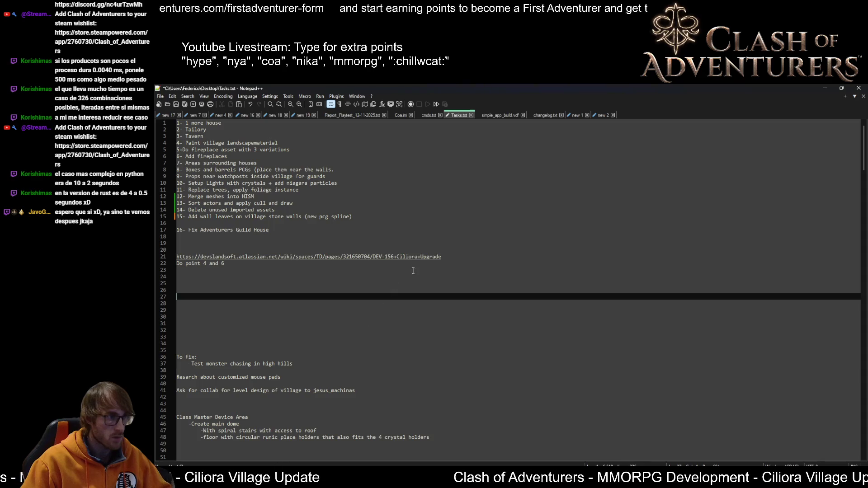
Insert a blank line after task 15 in Tasks.txt, save it, and minimize Notepad++
click(412, 272)
key(ctrl+s)
click(364, 217)
key(Return)
key(ctrl+s)
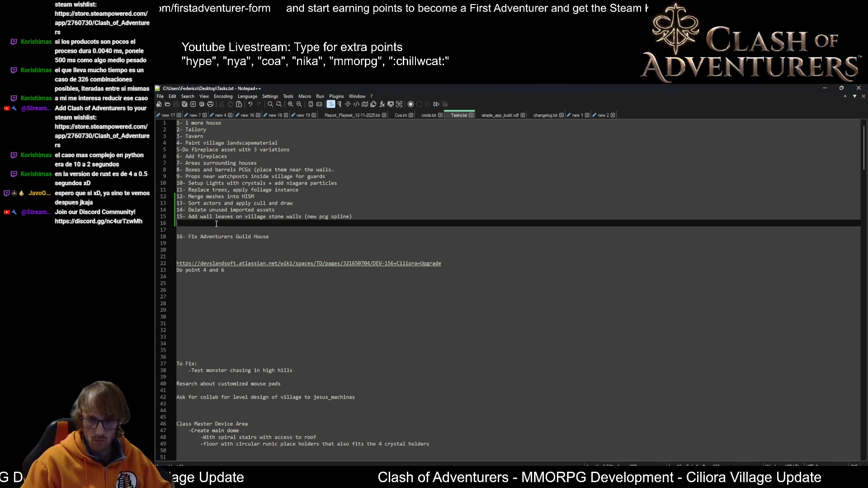
click(824, 88)
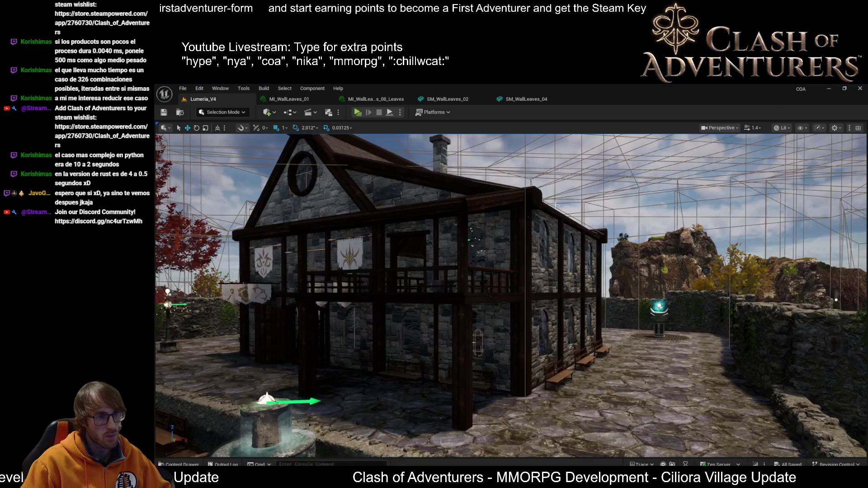
Fly inside the Guild House and select the arched-opening wall mesh component, then switch to Notepad++
scroll(510, 294, up, 10)
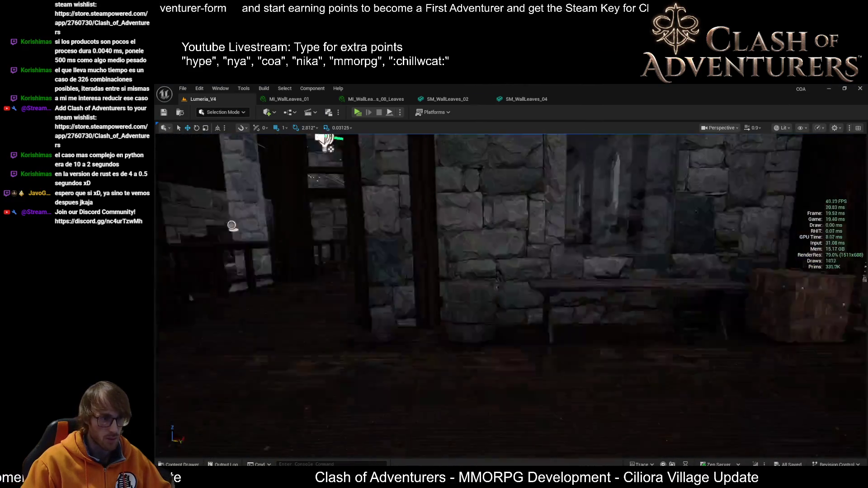
drag(503, 223, 503, 223)
click(516, 214)
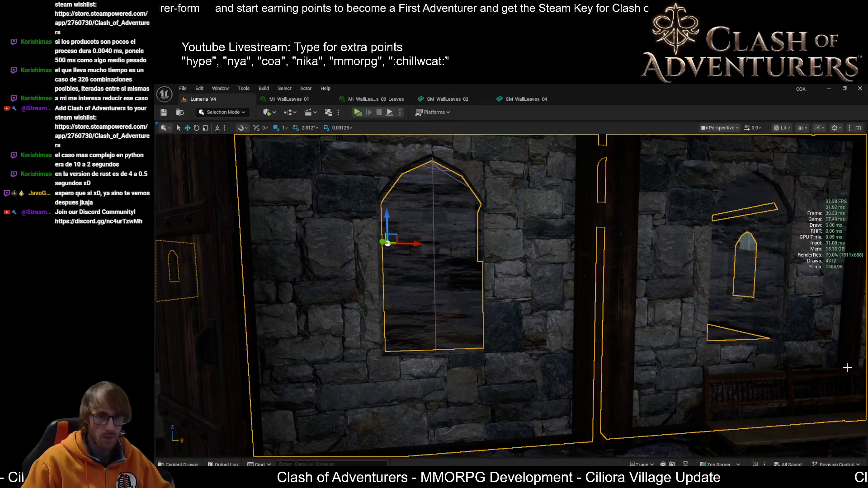
click(516, 215)
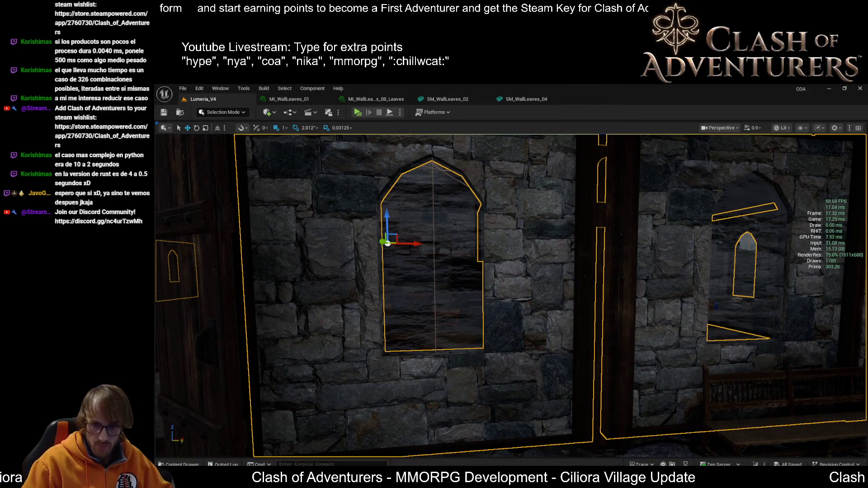
drag(504, 223, 504, 223)
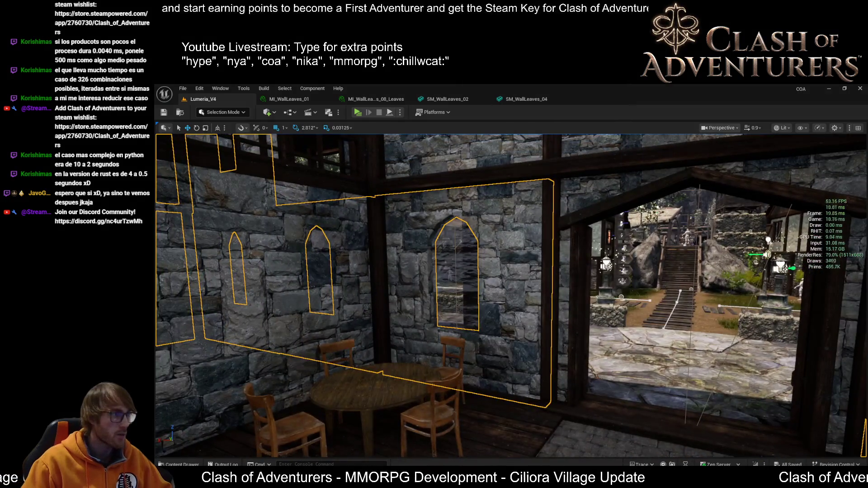
key(alt+Tab)
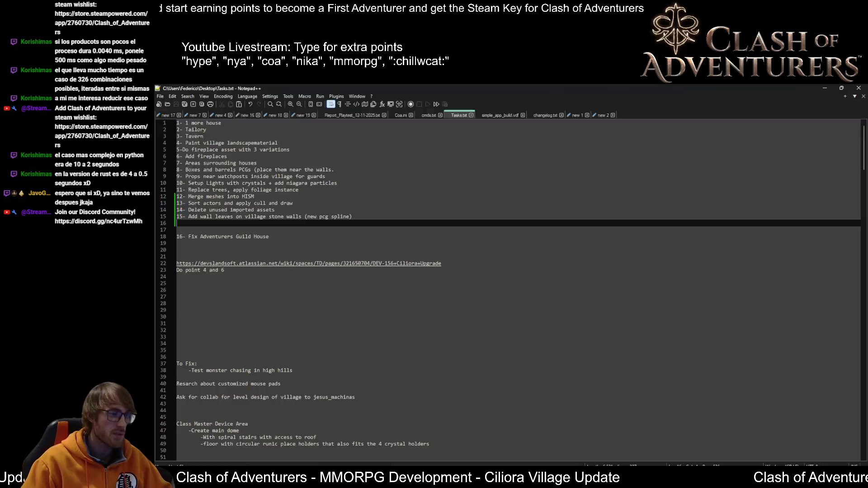
Return to the level and fly to the Guild House's interior window walls and banner
key(alt+Tab)
drag(511, 293, 511, 294)
drag(317, 267, 318, 266)
drag(510, 294, 511, 293)
drag(313, 303, 312, 303)
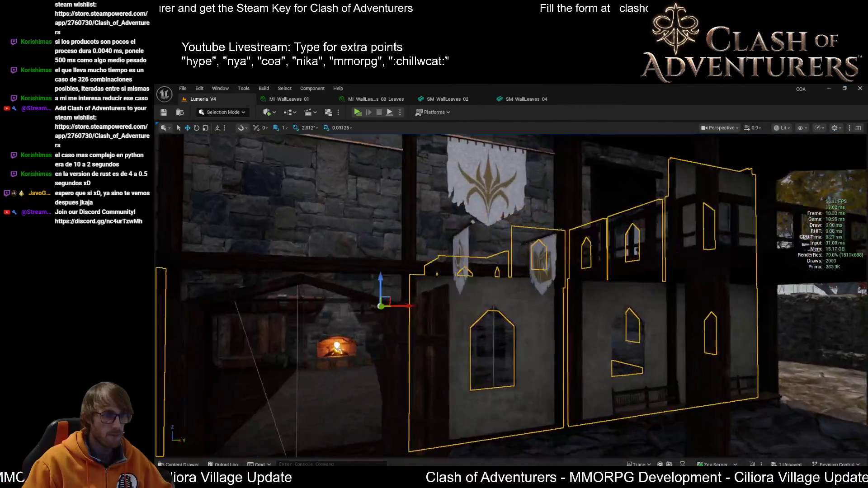
Focus the window walls, compare Unlit and Lit views, and pick a wall instance in Instance Tool Mode
key(w)
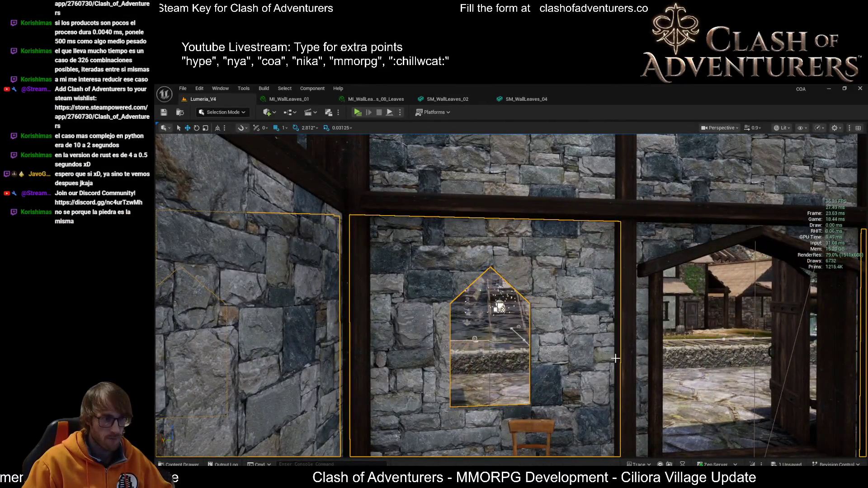
mouse_move(615, 359)
mouse_down()
mouse_move(616, 421)
mouse_move(615, 366)
mouse_move(615, 384)
mouse_move(588, 407)
mouse_move(438, 407)
mouse_up()
key(alt+3)
key(alt+4)
scroll(618, 367, up, 5)
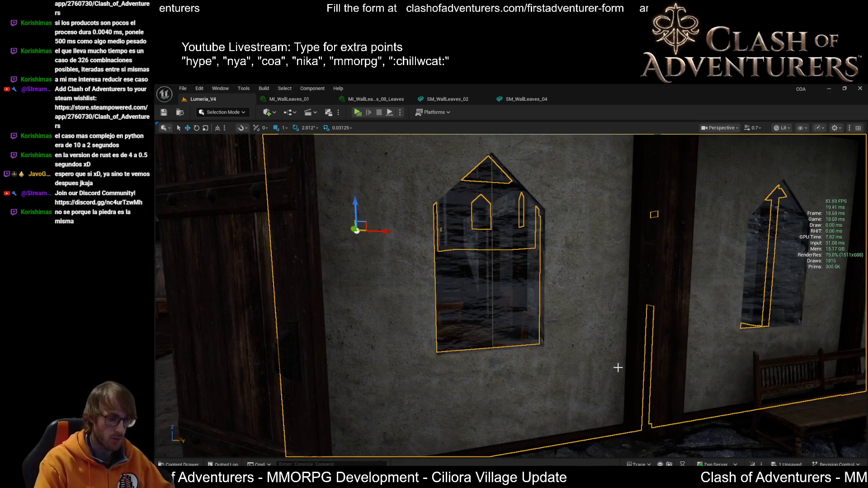
key(shift+9)
click(491, 380)
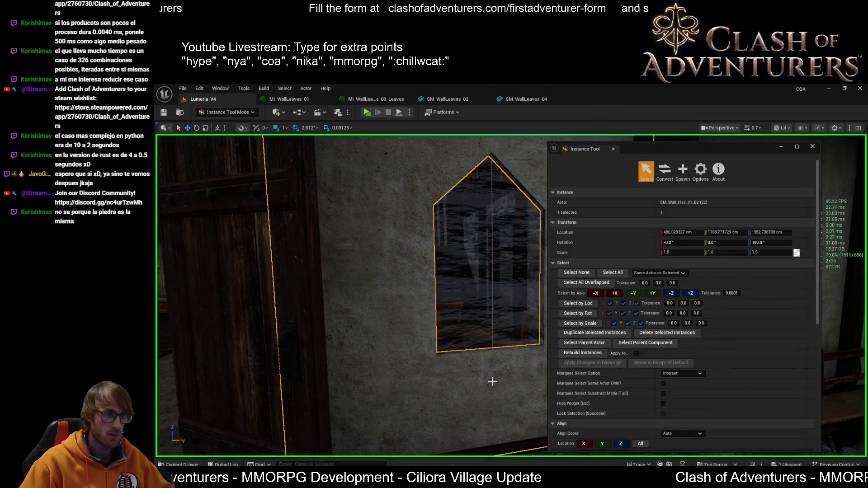
Select the centred window-wall panel from among the neighbouring wall instances
scroll(508, 367, up, 5)
drag(660, 151, 277, 201)
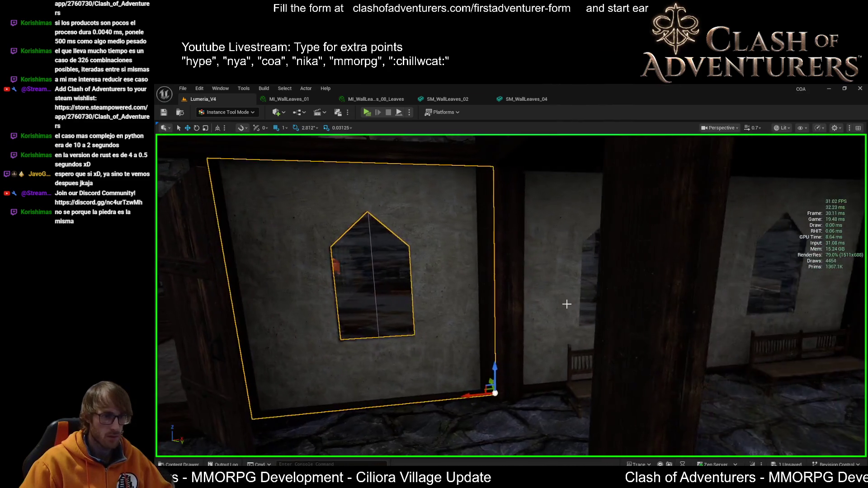
ctrl+click(552, 339)
scroll(608, 352, down, 5)
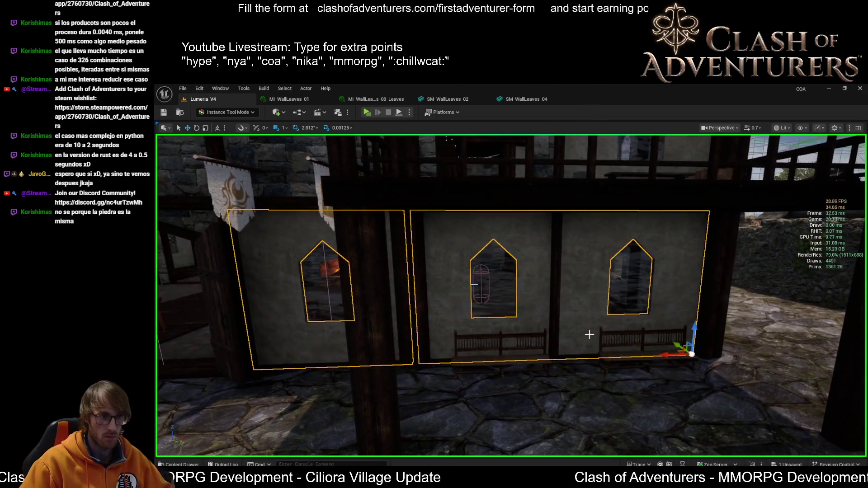
click(588, 326)
click(484, 322)
drag(483, 322, 498, 329)
click(501, 344)
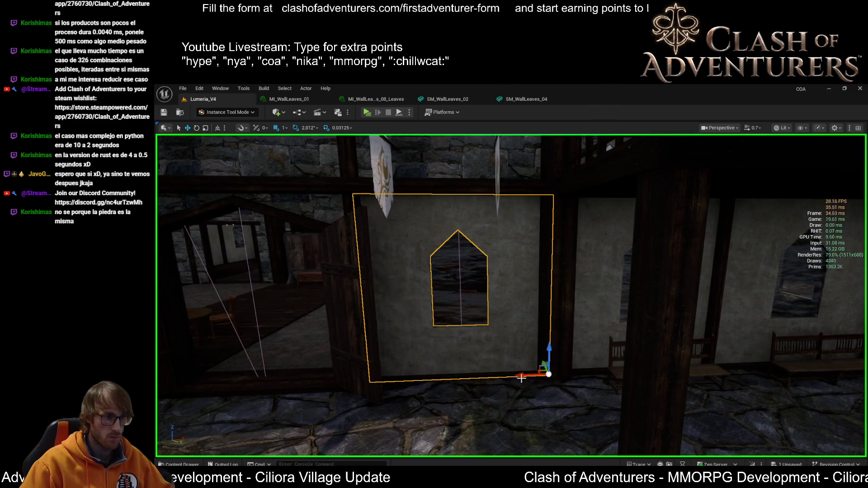
Rotate the panel 180° on Z, slide it left along X, then exit and frame the wall group
key(e)
drag(541, 390, 646, 393)
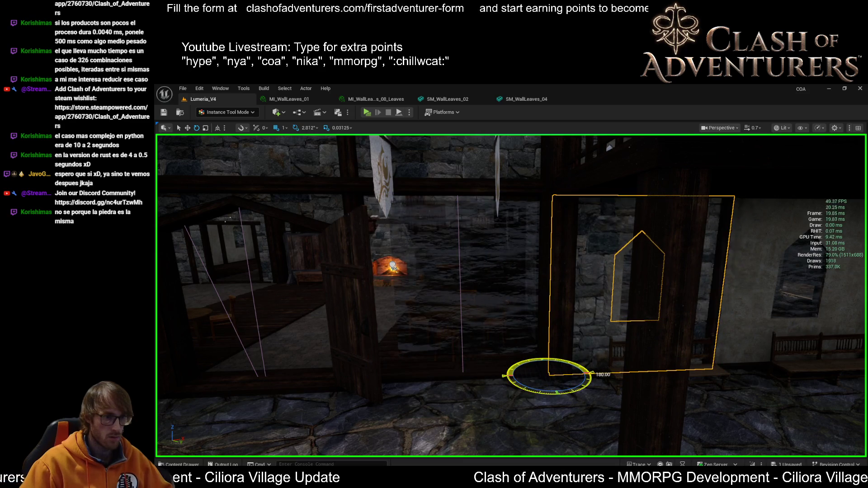
drag(575, 373, 399, 369)
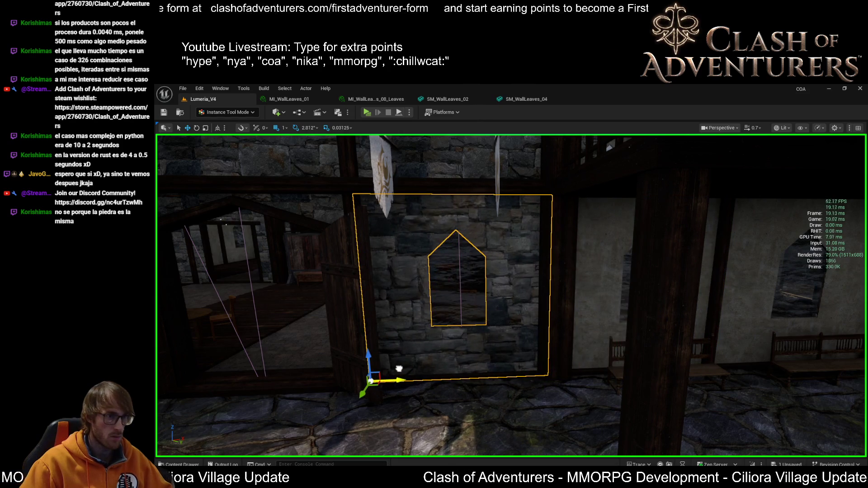
mouse_move(478, 261)
mouse_down()
mouse_move(480, 244)
mouse_move(504, 283)
mouse_move(483, 316)
mouse_move(474, 312)
mouse_move(488, 298)
mouse_move(479, 293)
mouse_move(672, 349)
mouse_move(587, 334)
mouse_up()
key(Escape)
click(574, 327)
key(f)
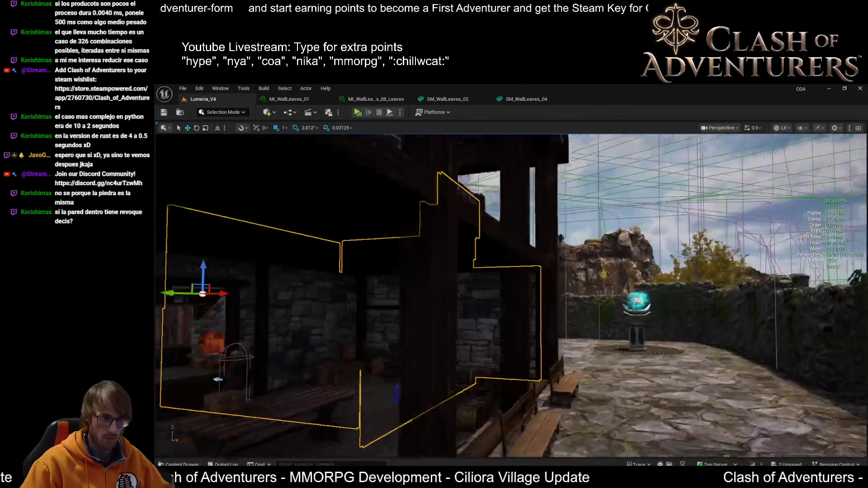
key(a)
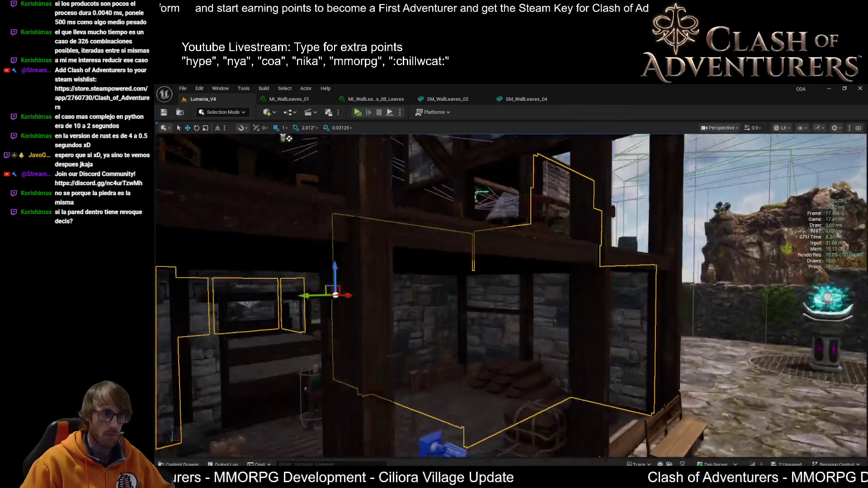
key(d)
key(Delete)
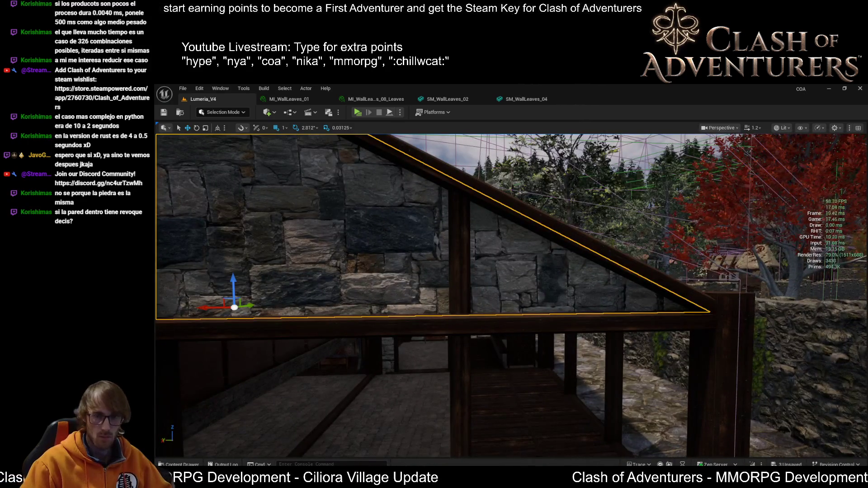
key(s)
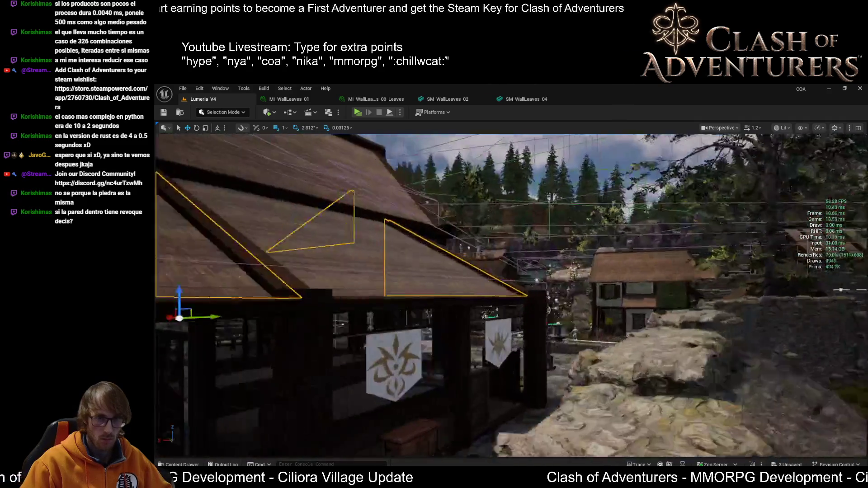
key(w)
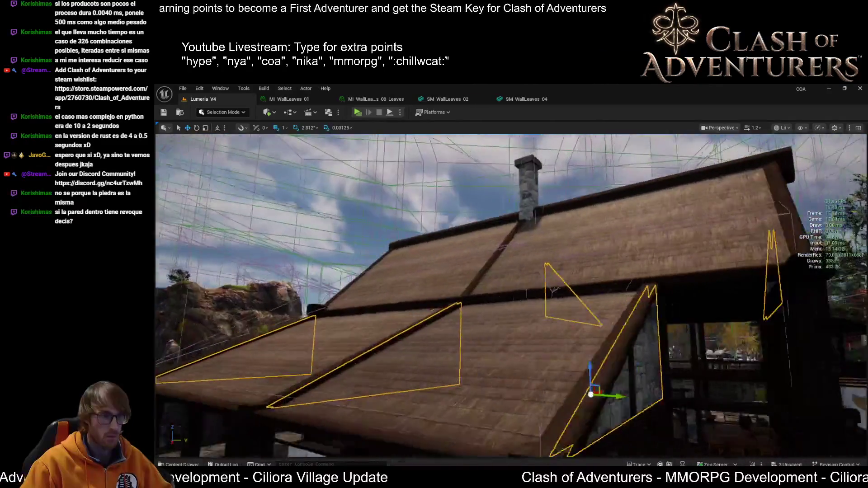
key(q)
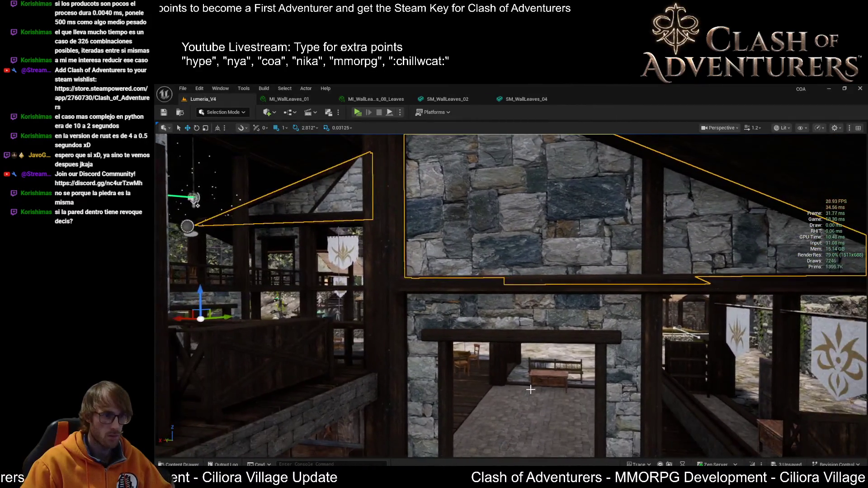
key(Delete)
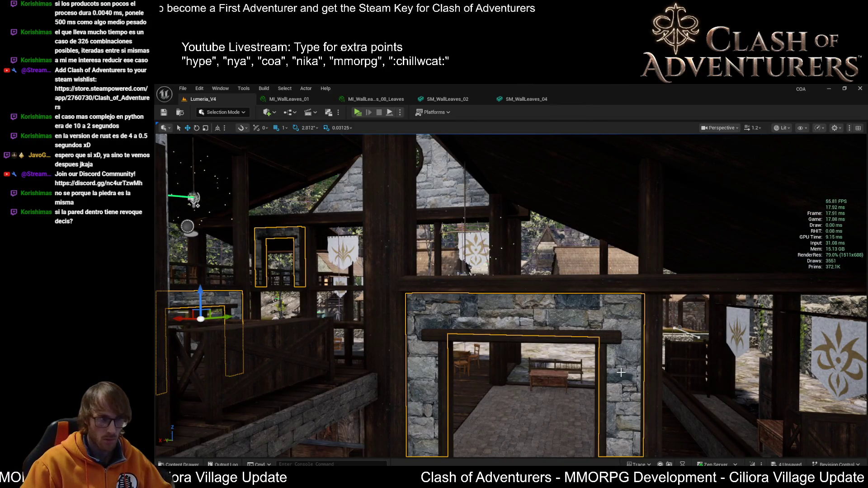
scroll(620, 372, up, 3)
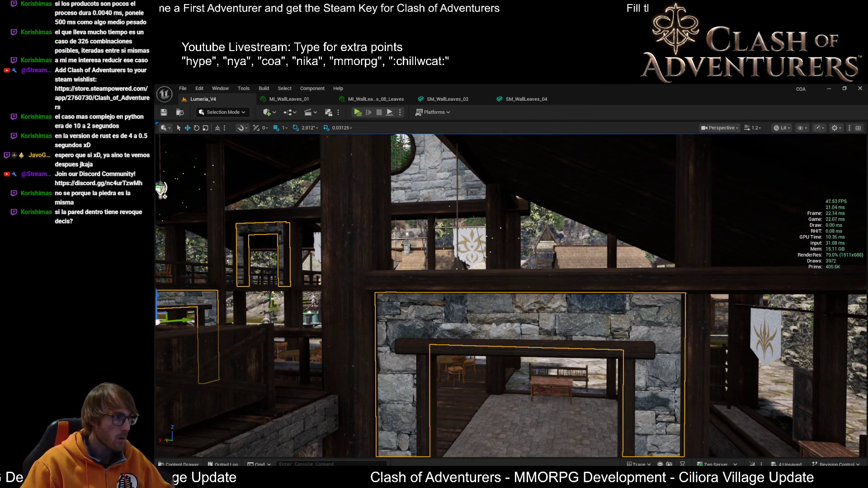
scroll(415, 310, up, 5)
scroll(415, 310, down, 4)
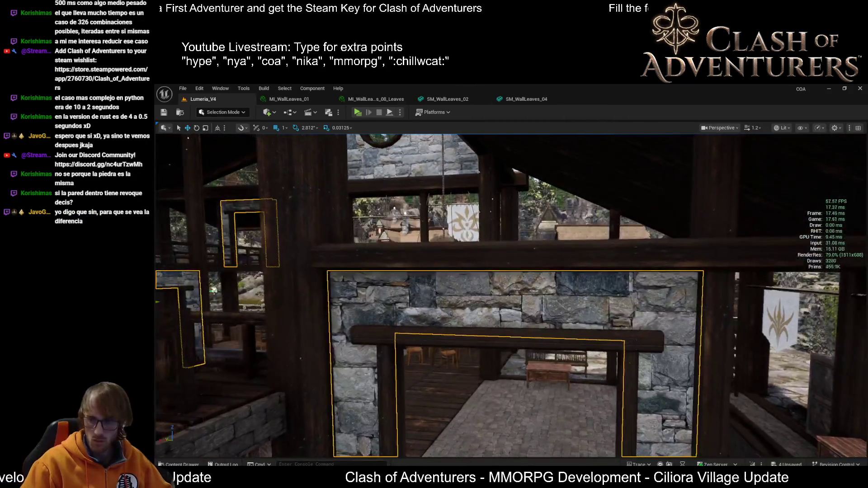
scroll(511, 296, up, 8)
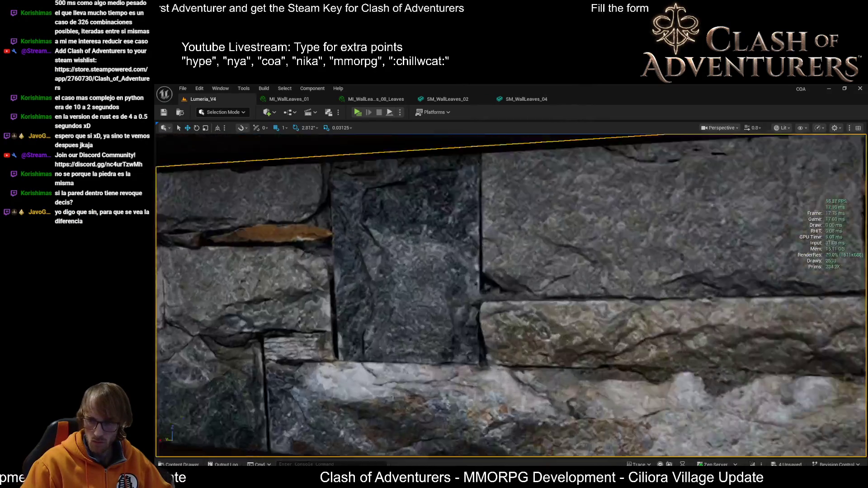
Undo the last Edit Static Mesh change on the stone door frame
scroll(511, 296, down, 8)
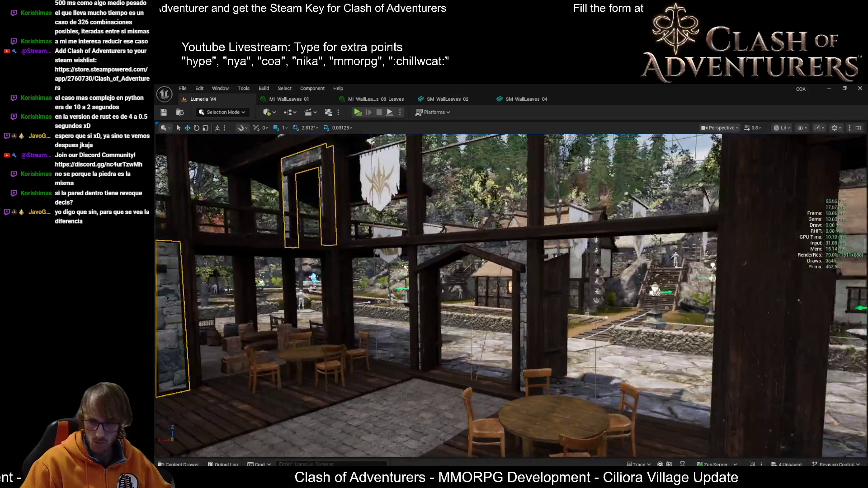
scroll(511, 296, up, 2)
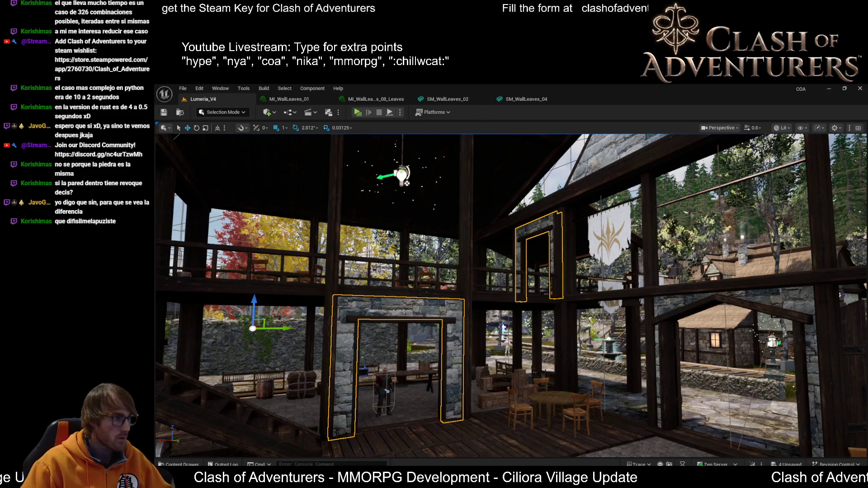
mouse_move(480, 313)
mouse_down()
mouse_move(588, 313)
mouse_move(579, 271)
mouse_move(597, 235)
mouse_move(607, 232)
mouse_move(491, 302)
mouse_up()
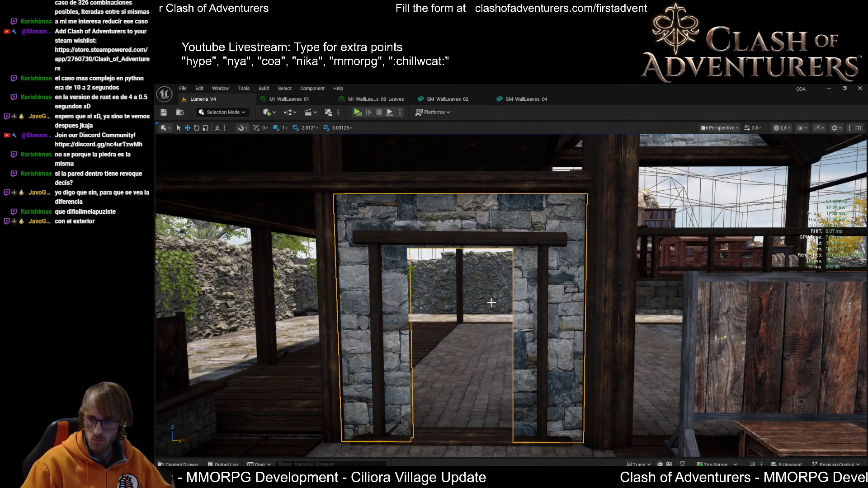
key(ctrl+z)
Select the tavern floor piece and switch the viewport to Unlit view
mouse_move(511, 294)
mouse_down()
mouse_move(556, 343)
mouse_move(546, 361)
mouse_move(537, 291)
mouse_up()
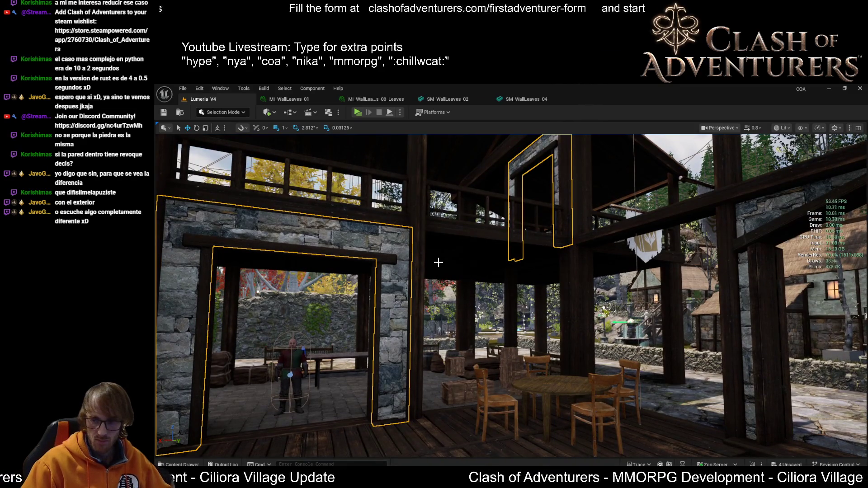
drag(450, 277, 450, 264)
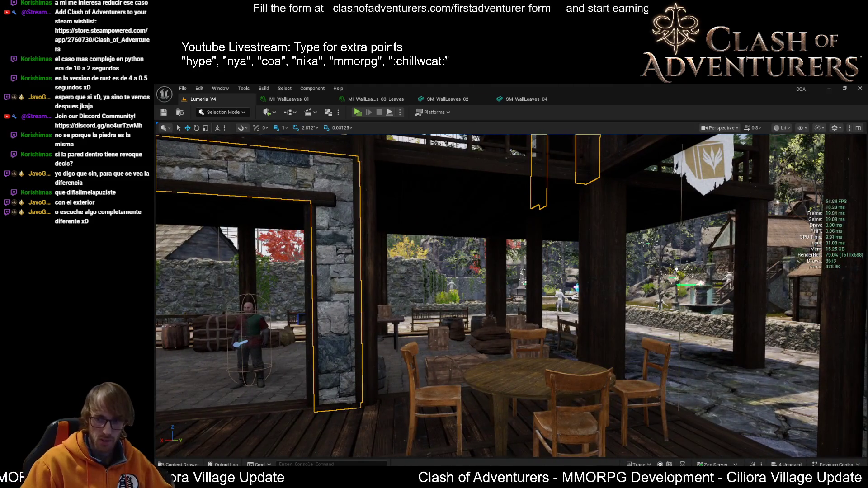
mouse_move(505, 349)
mouse_down()
mouse_move(461, 359)
mouse_move(505, 349)
mouse_up()
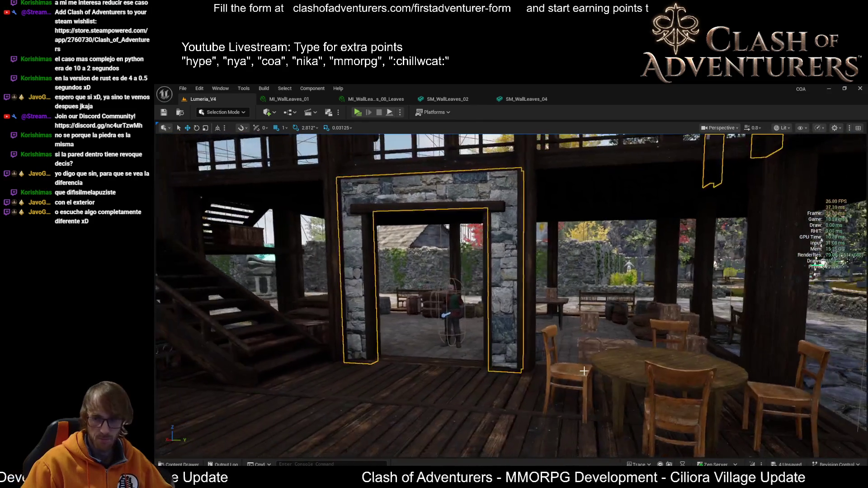
drag(584, 370, 701, 424)
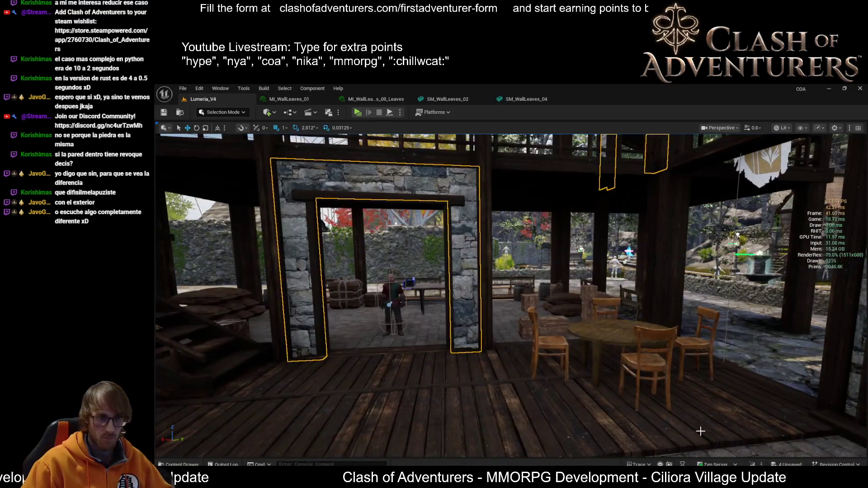
click(701, 425)
mouse_move(511, 293)
mouse_down()
mouse_move(461, 299)
mouse_move(510, 280)
mouse_move(511, 257)
mouse_up()
key(F3)
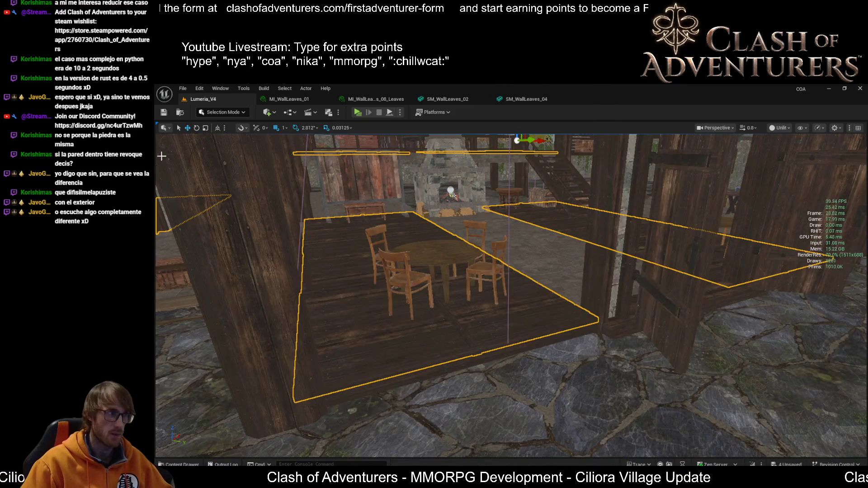
Hide the stats overlay and place the pointed-window plaster wall mesh inside the tavern room
key(ctrl+shift+h)
drag(461, 426, 428, 422)
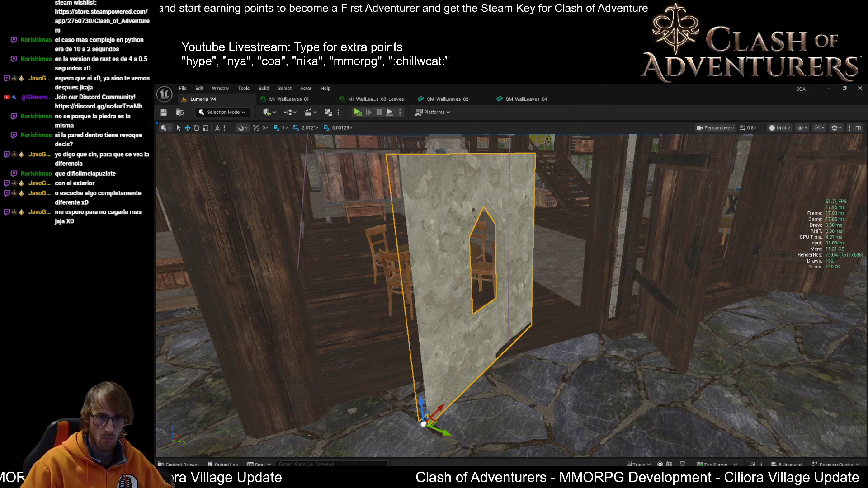
Rotate the window wall about its vertical axis until it sits square between the posts
scroll(511, 294, down, 5)
scroll(510, 293, up, 5)
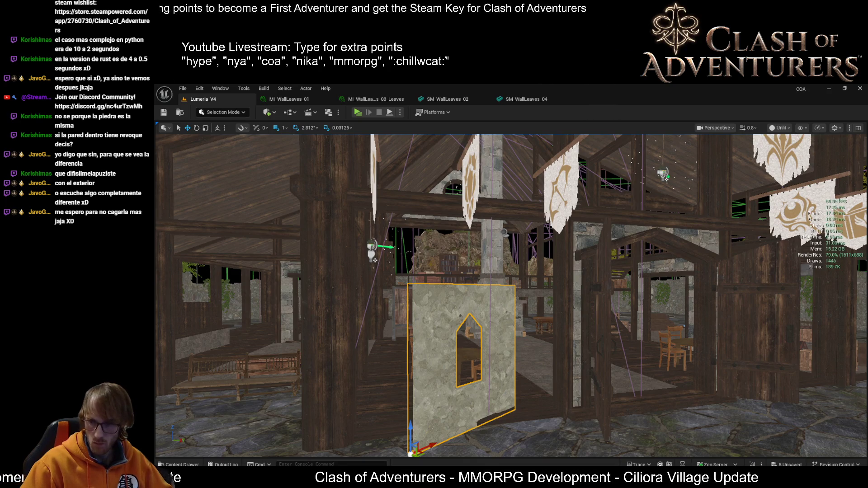
scroll(510, 293, up, 1)
drag(678, 359, 780, 359)
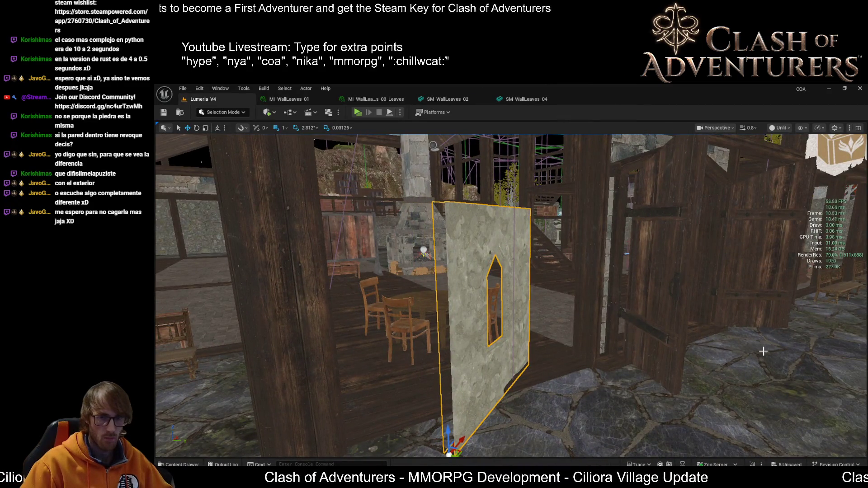
drag(613, 349, 614, 352)
drag(579, 377, 610, 368)
key(alt+4)
key(alt+3)
key(e)
drag(541, 320, 570, 331)
key(w)
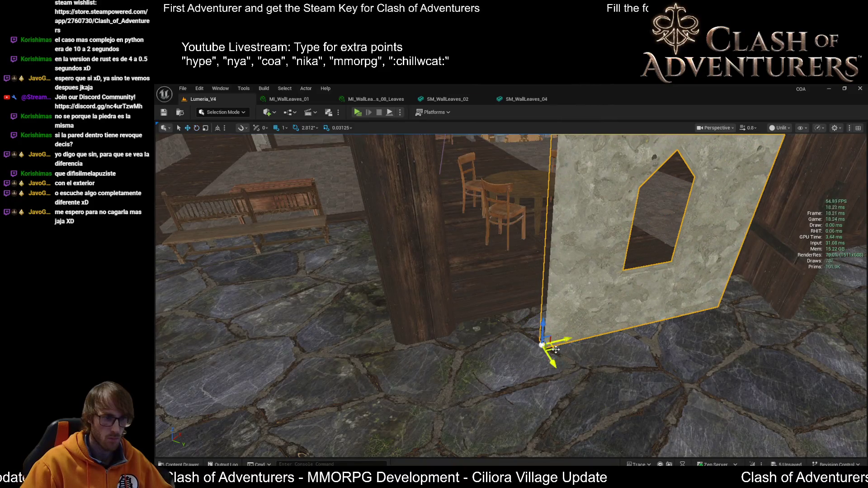
key(ctrl+z)
key(e)
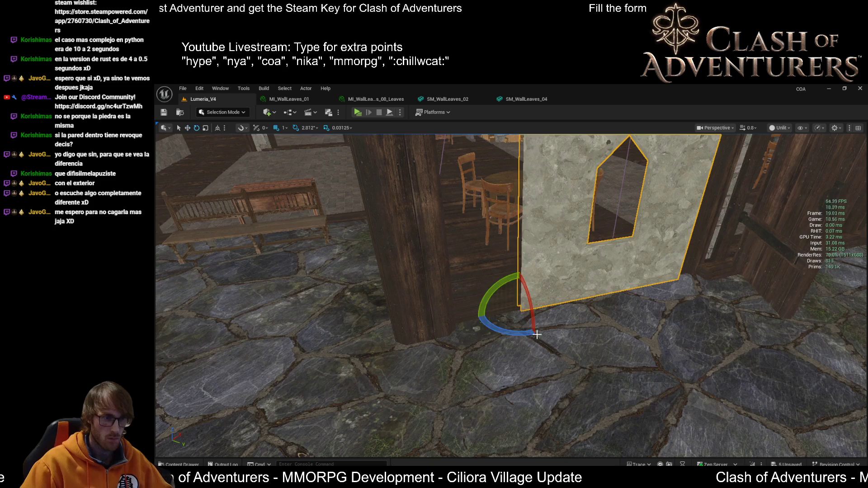
drag(555, 302, 559, 300)
Inspect where the wall's base and edges meet the wooden posts, then return to Lit shading
scroll(558, 299, up, 10)
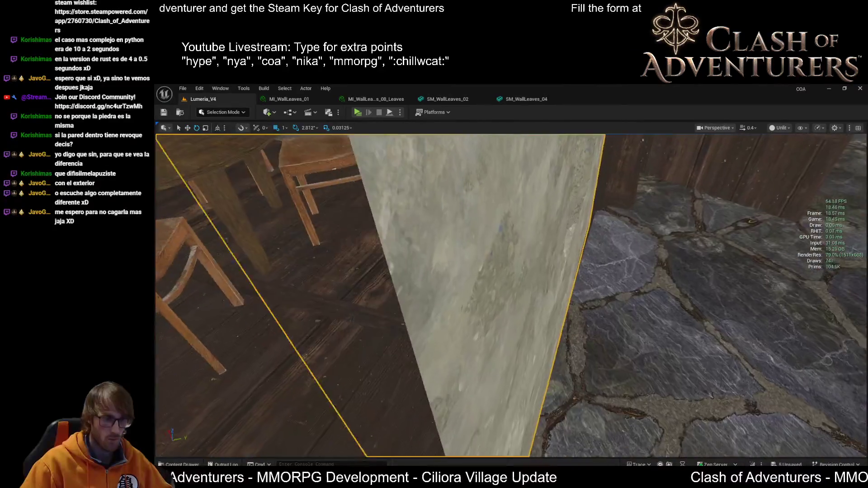
scroll(511, 294, down, 5)
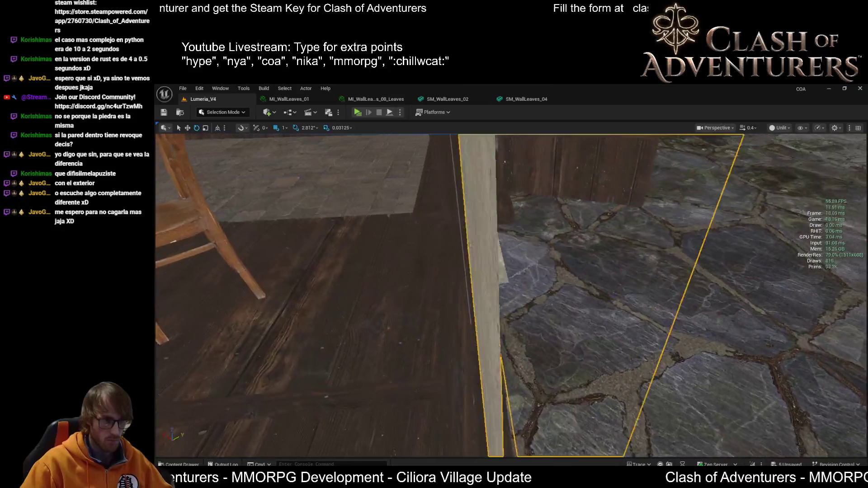
mouse_move(528, 315)
mouse_down()
mouse_move(528, 335)
mouse_move(528, 315)
mouse_move(509, 304)
mouse_up()
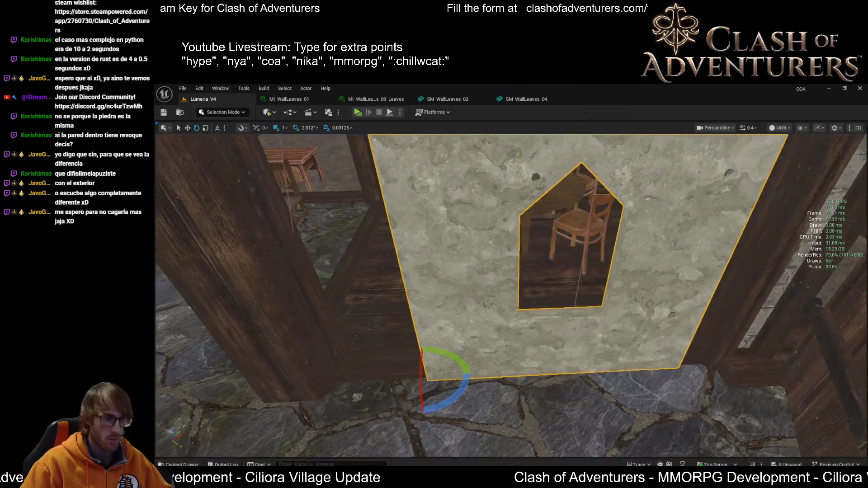
drag(495, 352, 577, 351)
drag(511, 294, 511, 357)
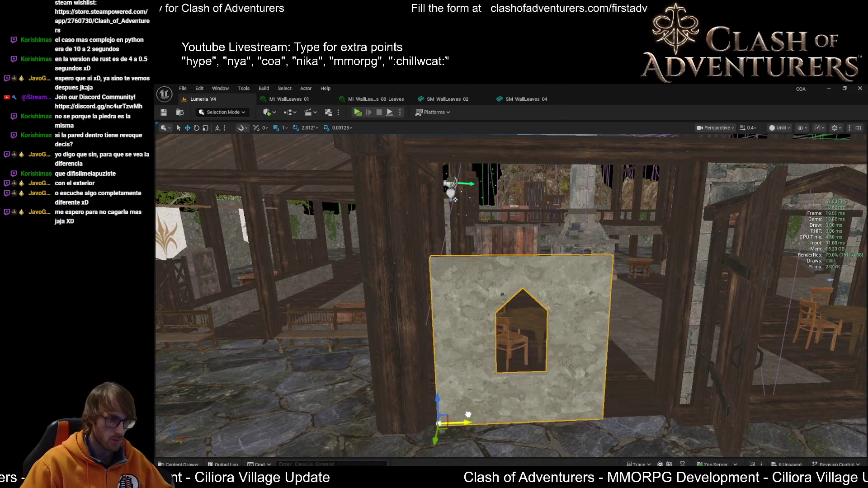
mouse_move(515, 421)
mouse_down()
mouse_move(655, 398)
mouse_move(547, 429)
mouse_move(525, 370)
mouse_up()
scroll(547, 429, up, 1)
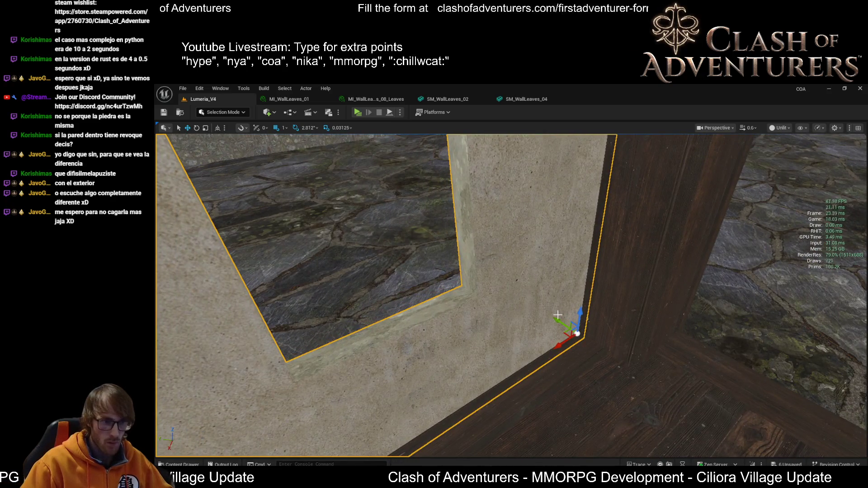
mouse_move(524, 370)
mouse_down()
mouse_move(506, 357)
mouse_move(571, 313)
mouse_up()
scroll(524, 344, up, 1)
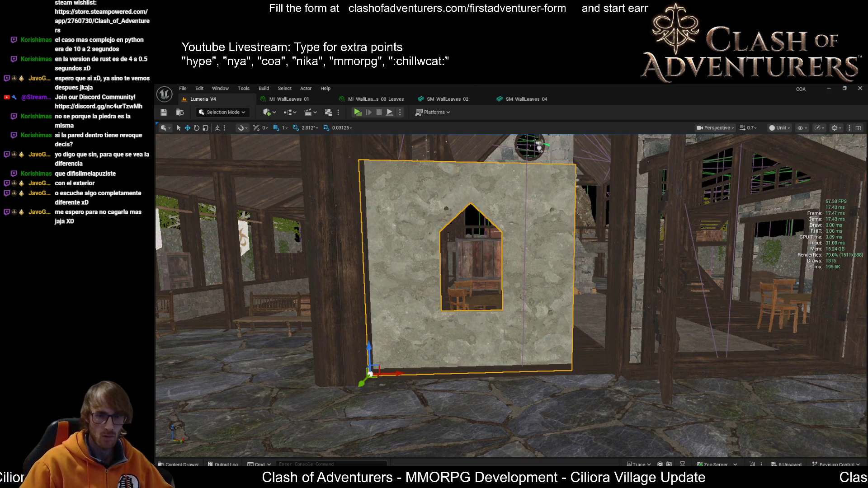
scroll(511, 294, up, 2)
mouse_move(510, 293)
mouse_down()
mouse_move(510, 316)
mouse_move(511, 294)
mouse_up()
scroll(547, 319, down, 2)
drag(417, 442, 421, 445)
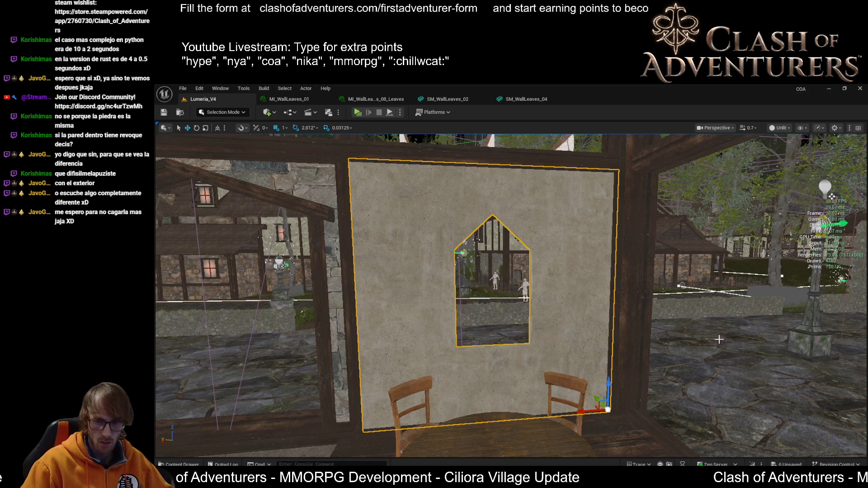
key(alt+4)
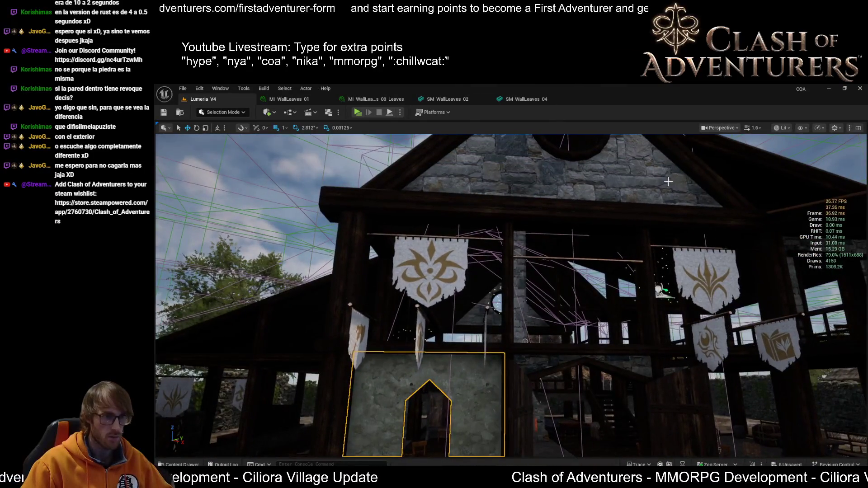
Select the stone window wall and open its T_Seamless_Tiles_Stone_09_BC texture
click(669, 182)
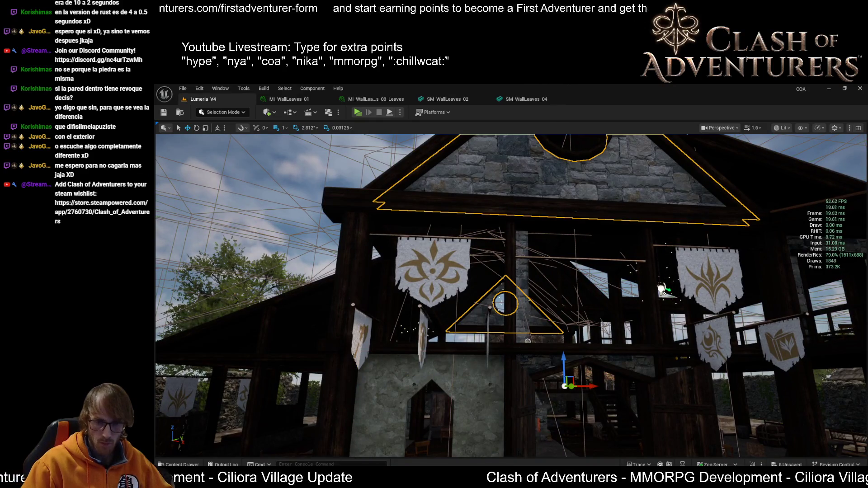
mouse_move(661, 289)
mouse_down()
mouse_move(829, 232)
mouse_move(345, 291)
mouse_up()
click(421, 368)
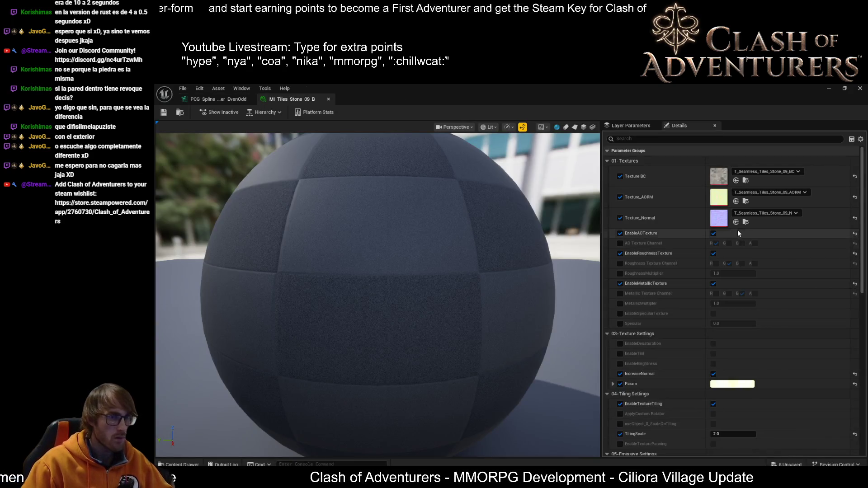
double_click(731, 165)
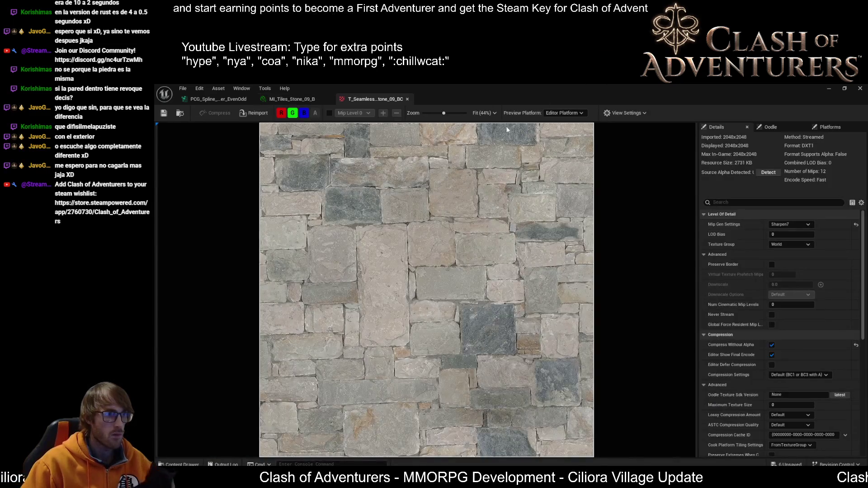
Leave the texture and material tabs and bring the level view back
click(289, 99)
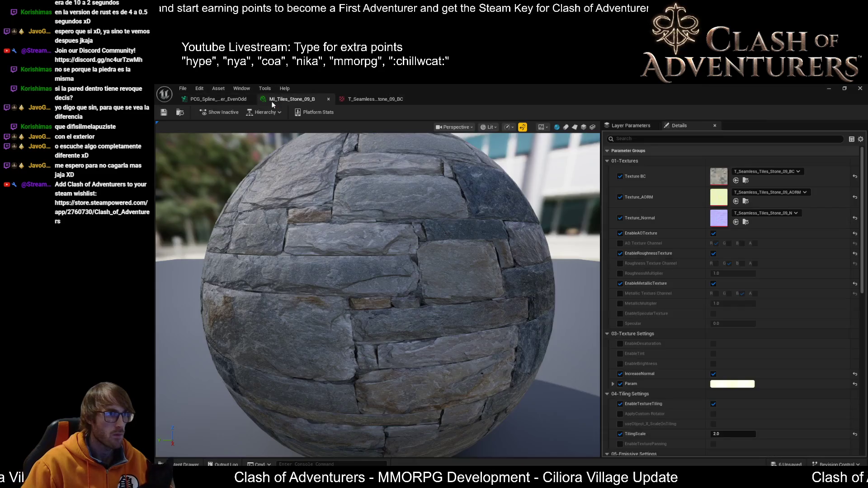
click(219, 102)
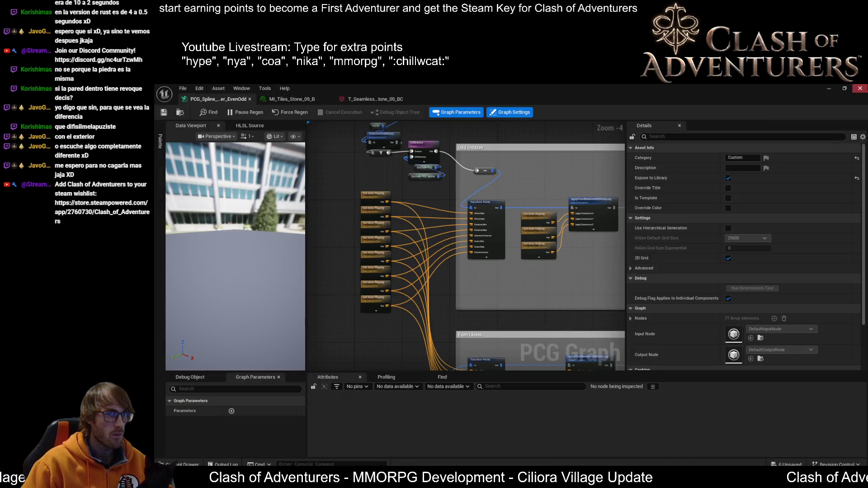
click(859, 88)
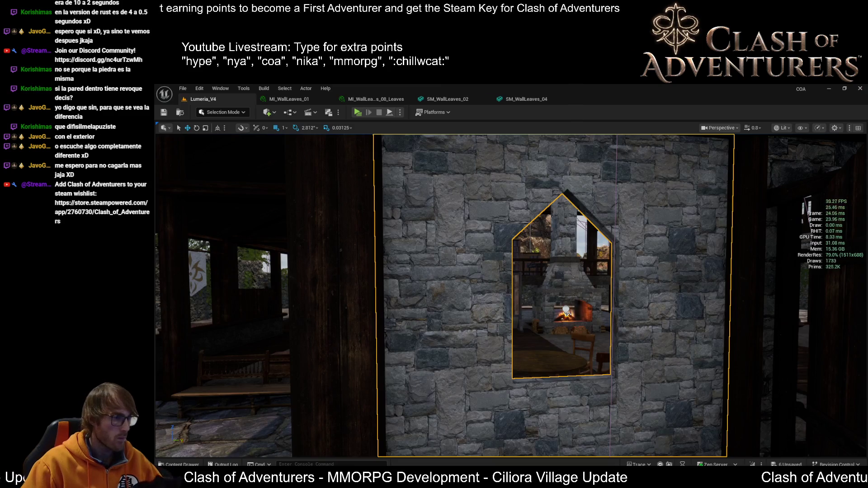
scroll(410, 320, down, 5)
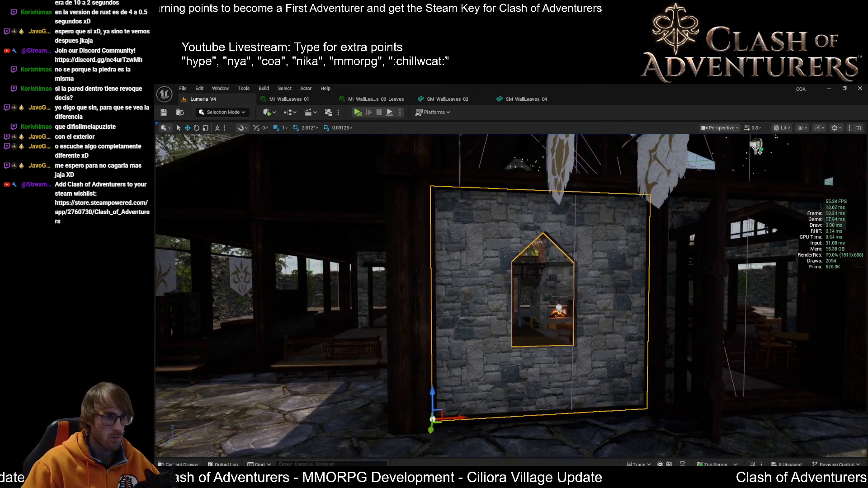
scroll(542, 294, up, 3)
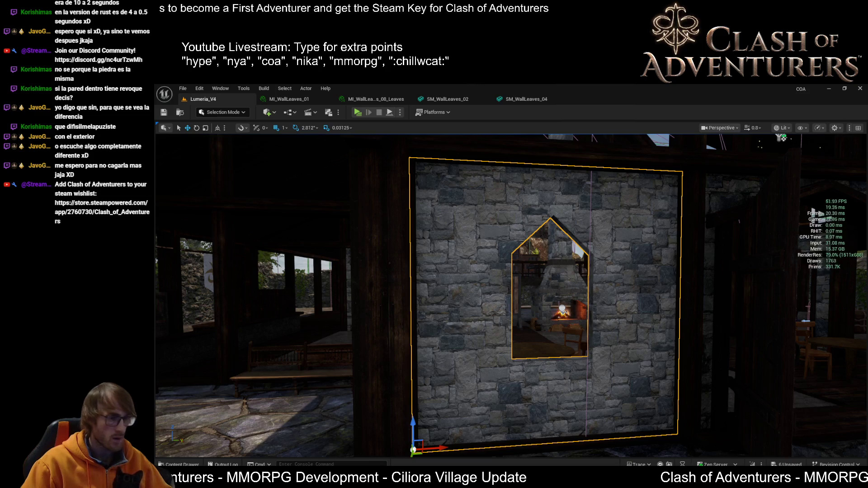
drag(538, 325, 554, 356)
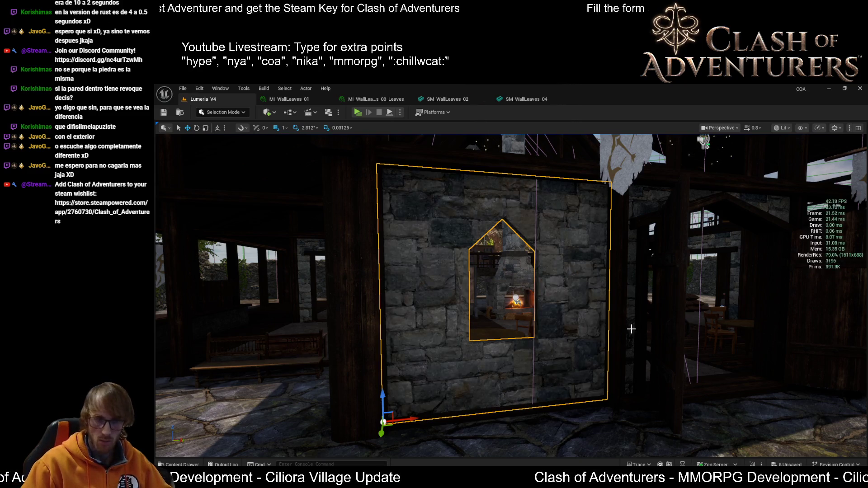
key(a)
key(a)
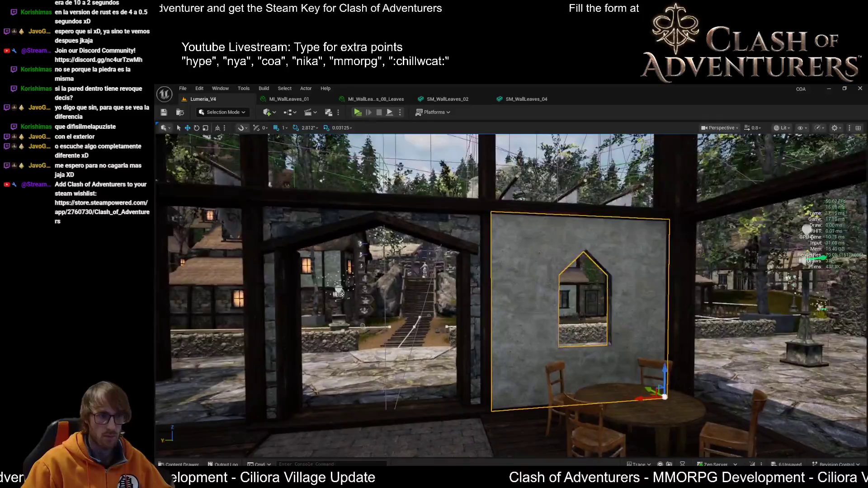
key(w)
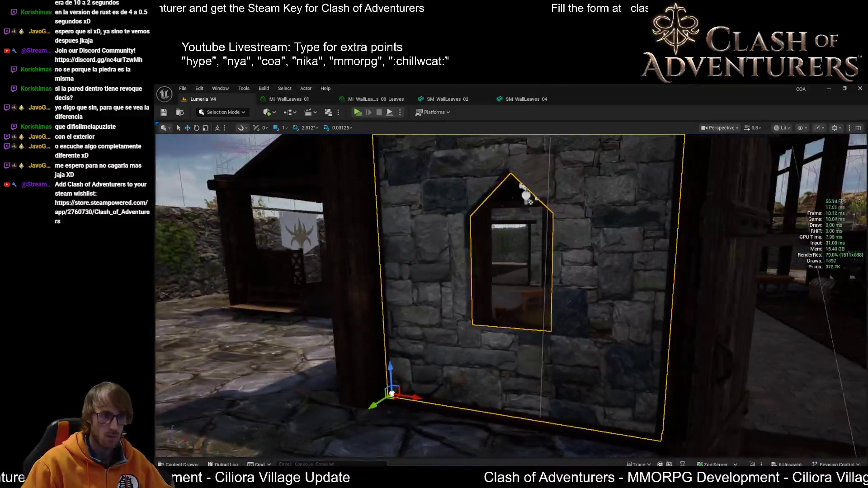
key(Escape)
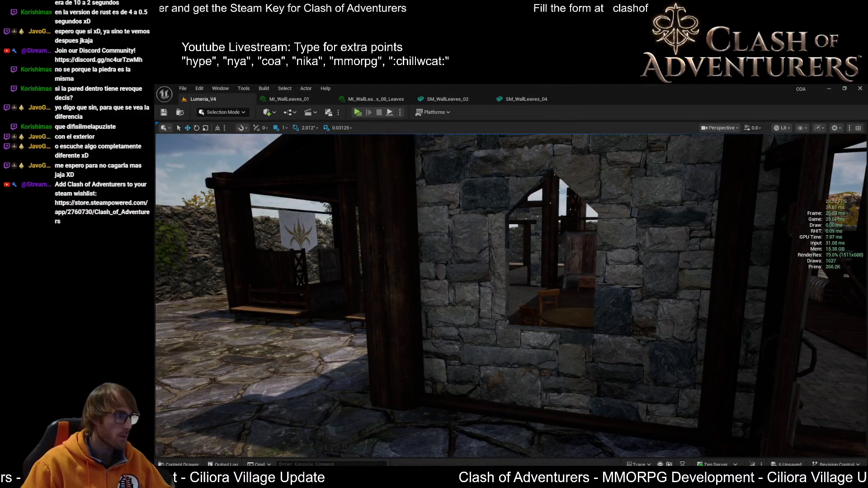
key(1)
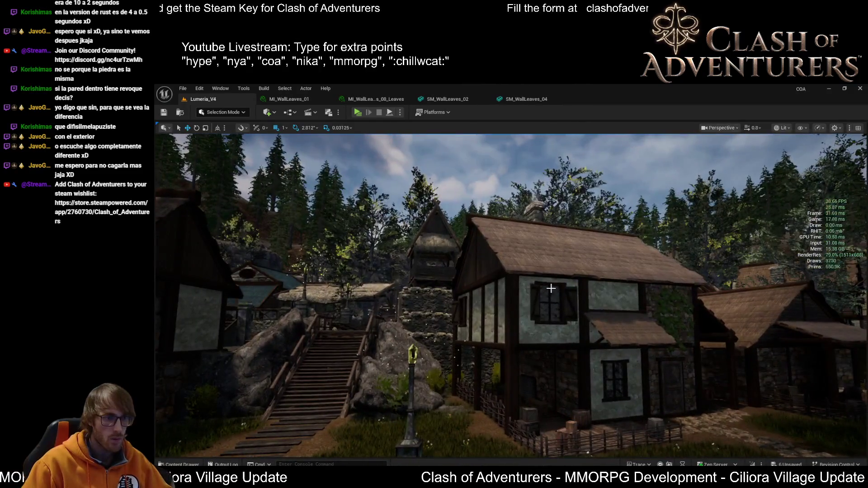
click(549, 289)
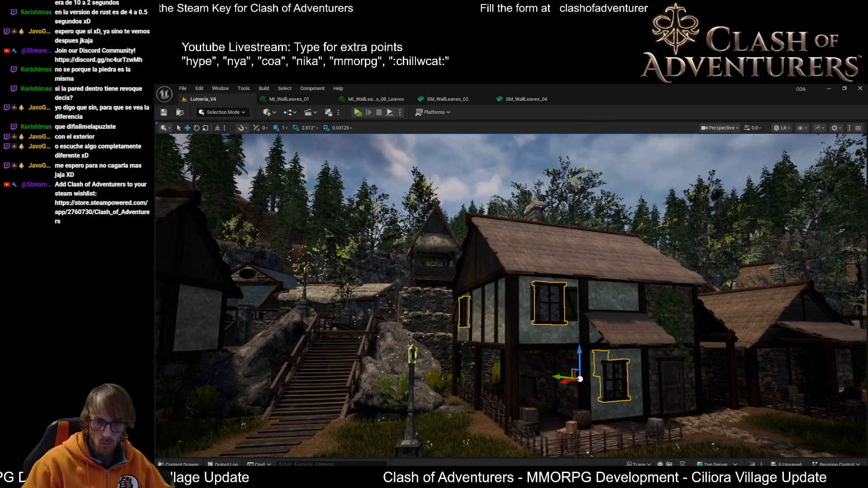
key(2)
key(w)
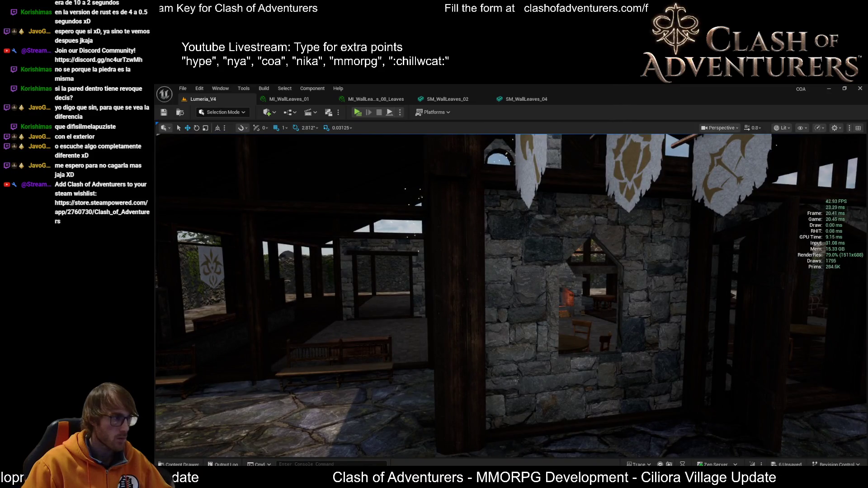
double_click(590, 293)
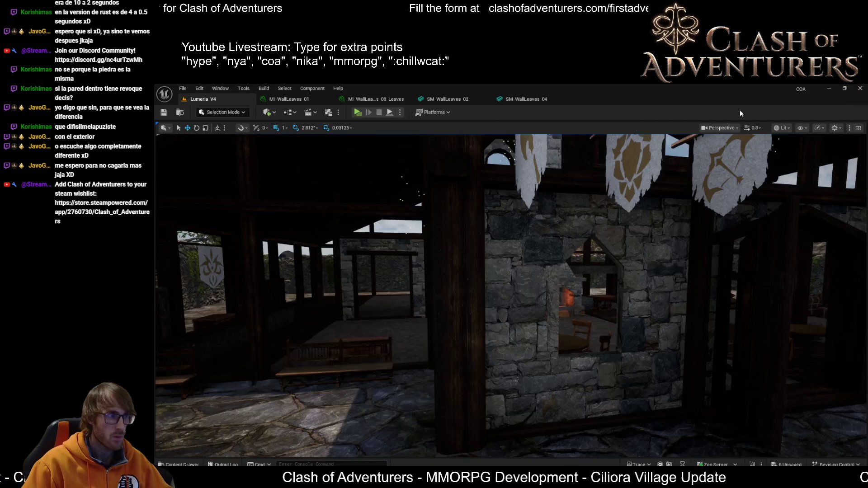
Place SM_Window_Flex_02_B against the stone wall in the viewport and reselect it
click(860, 88)
drag(658, 398, 608, 400)
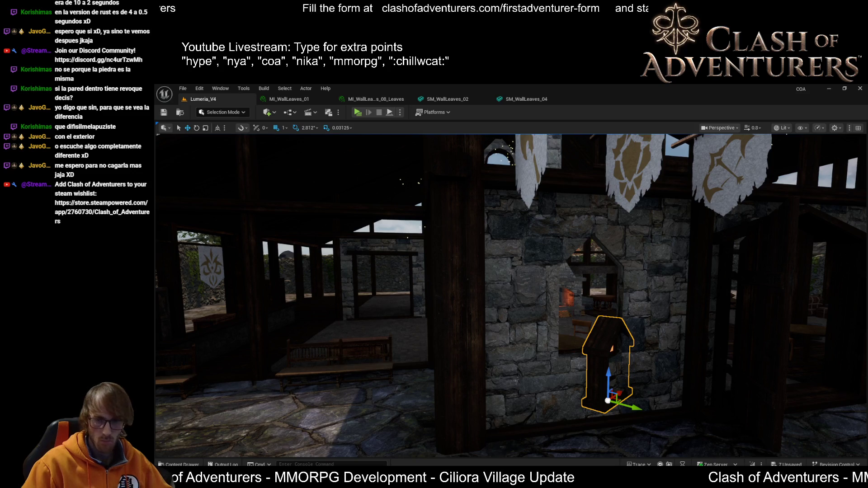
click(627, 324)
Select the placed window, show the performance stats overlay, and rotate it upright
click(607, 325)
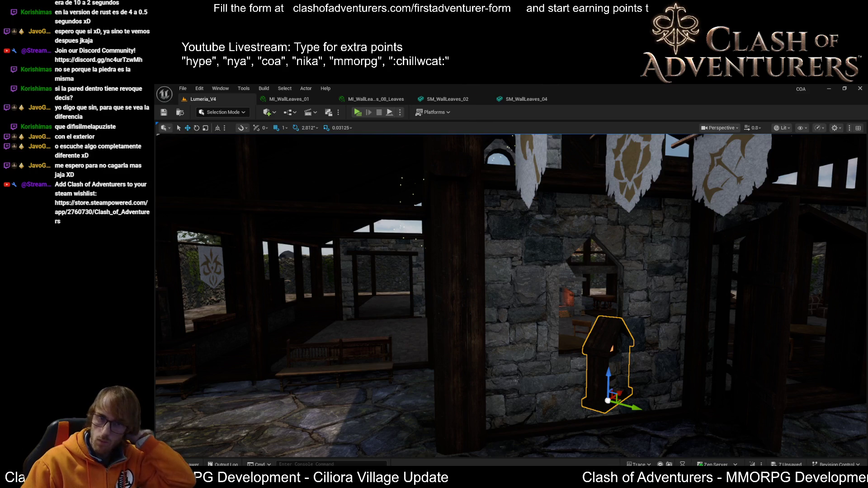
key(ctrl+shift+h)
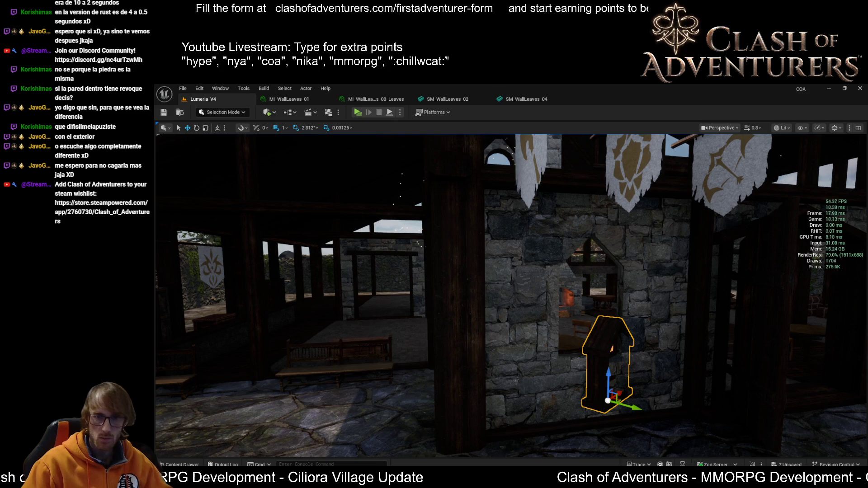
mouse_move(594, 403)
mouse_down()
mouse_move(590, 393)
mouse_move(587, 405)
mouse_up()
key(e)
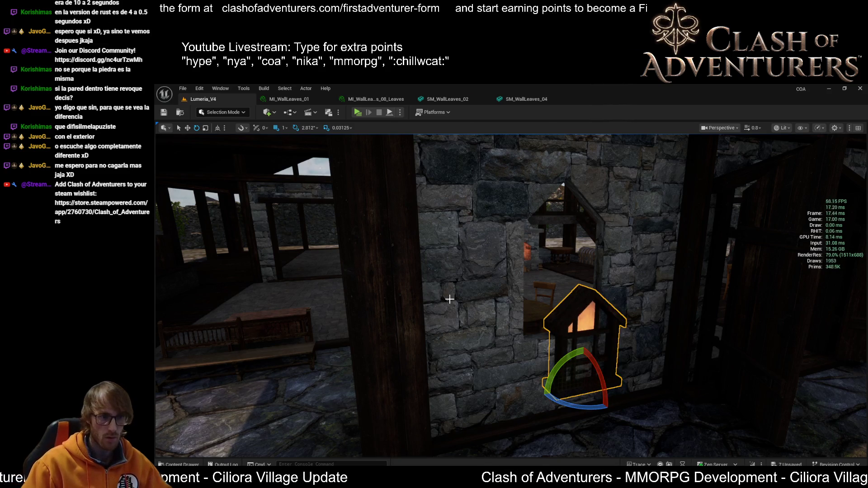
key(f)
Raise the window and slide it left into the arched opening, then check it from outside
key(w)
drag(527, 326, 527, 223)
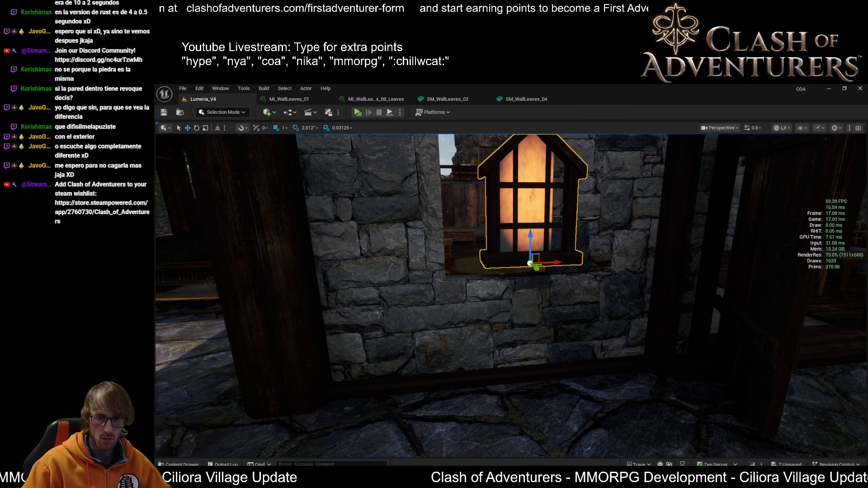
key(ctrl+z)
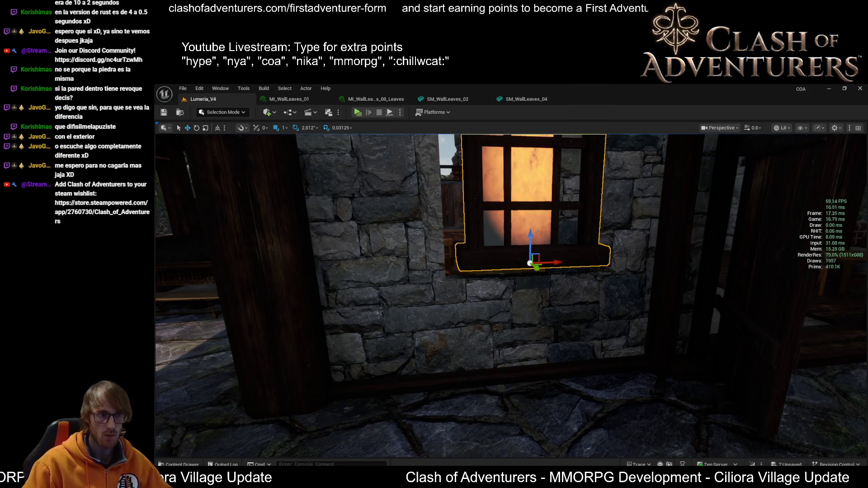
key(ctrl+y)
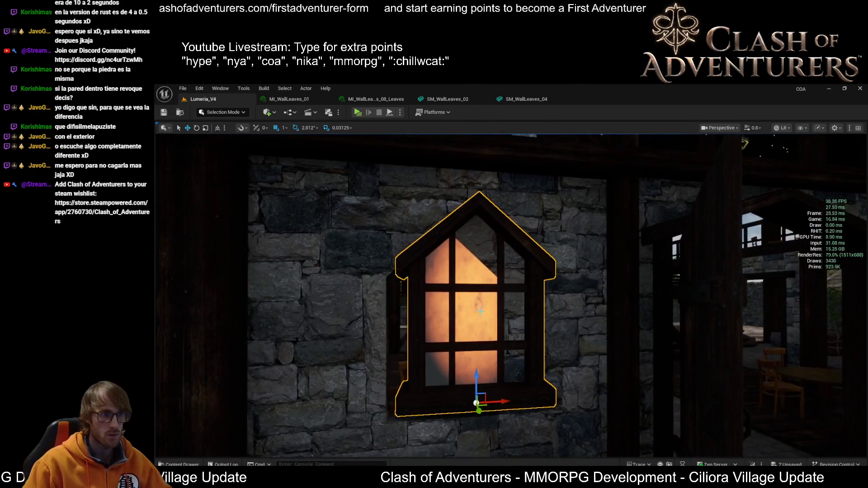
drag(488, 400, 447, 398)
key(1)
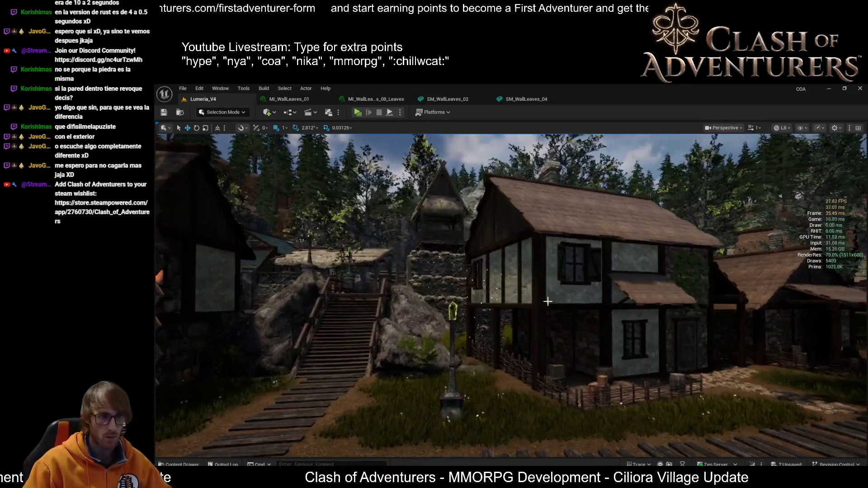
click(569, 274)
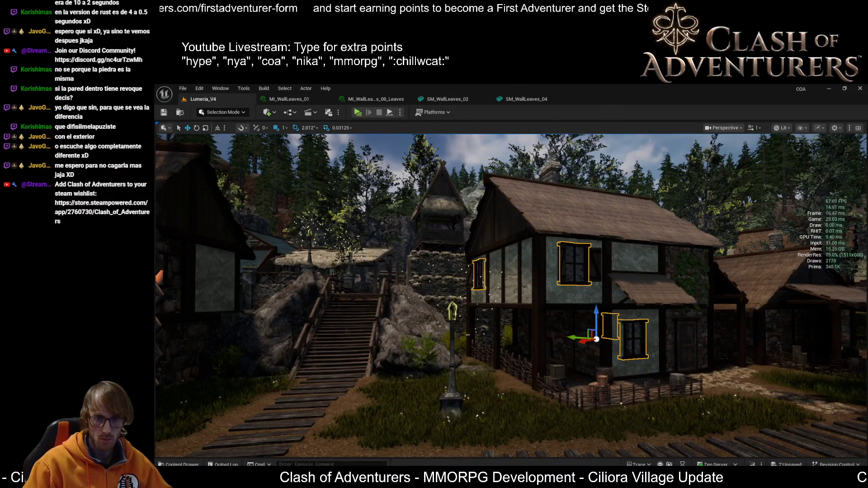
key(2)
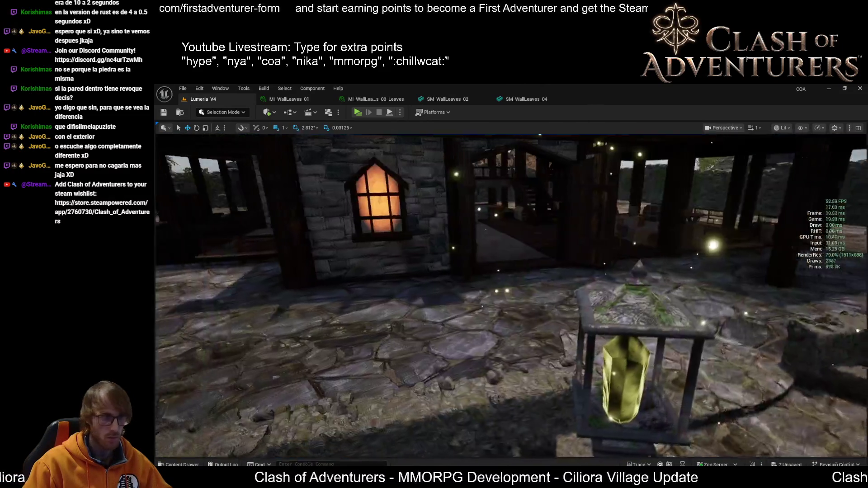
scroll(509, 322, up, 5)
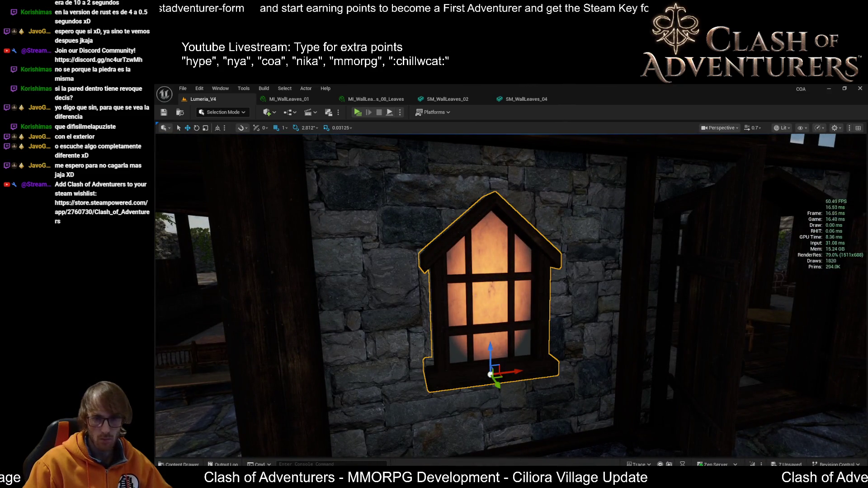
scroll(666, 381, down, 3)
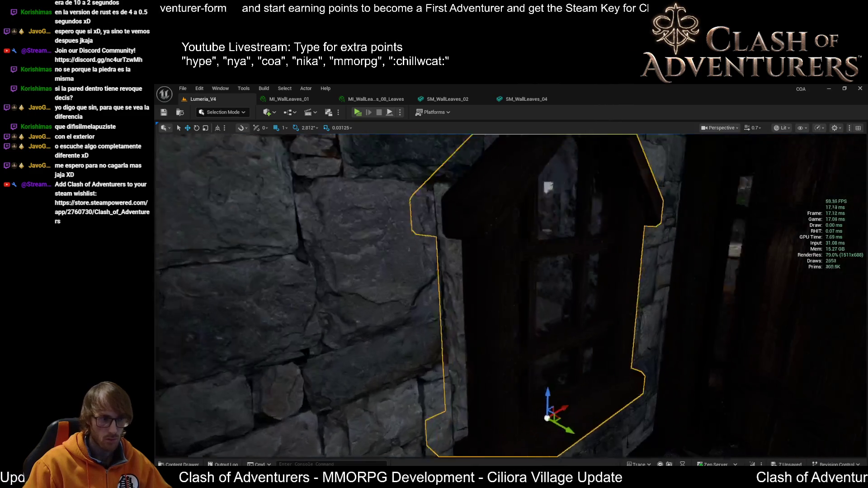
key(f)
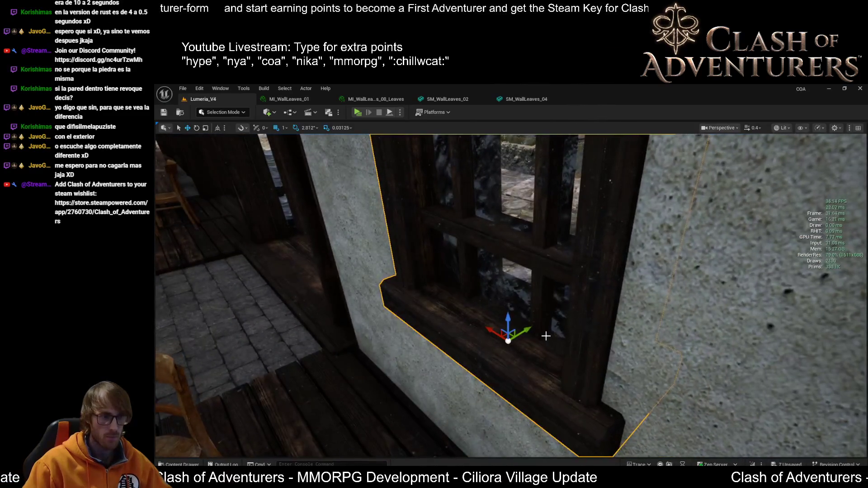
scroll(530, 330, up, 3)
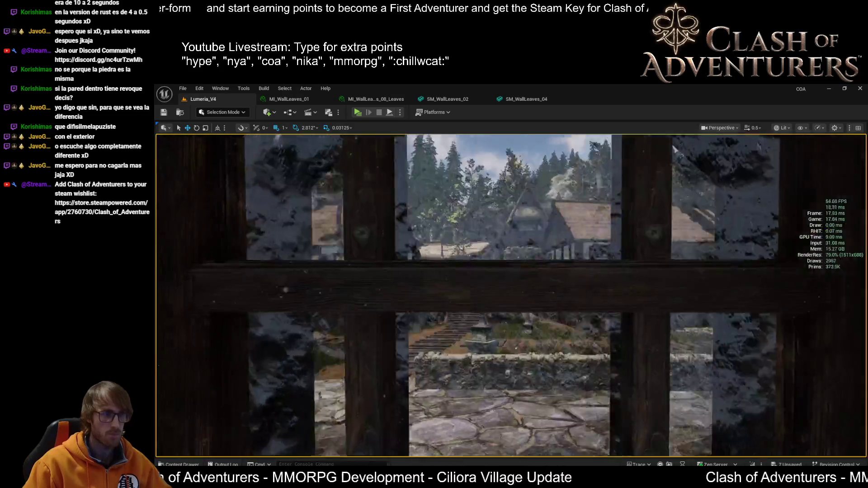
scroll(471, 315, down, 3)
key(alt+3)
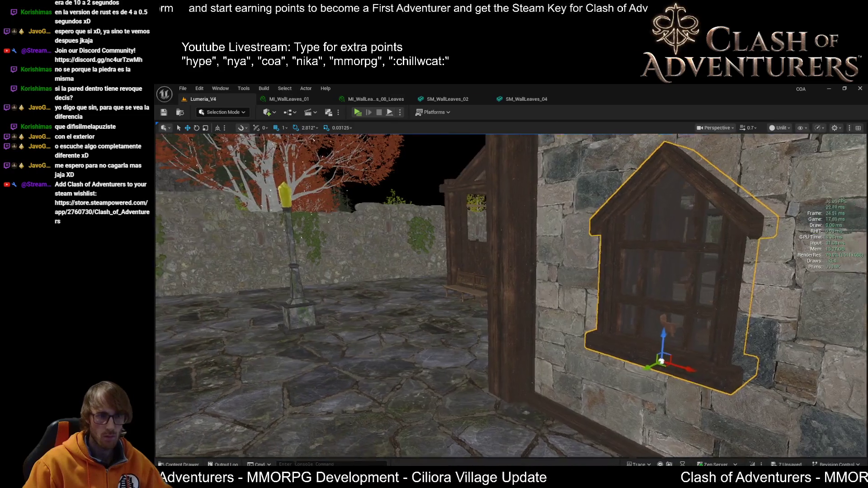
scroll(471, 316, up, 3)
key(alt+4)
drag(471, 315, 316, 317)
scroll(608, 395, down, 3)
drag(608, 395, 609, 395)
click(634, 328)
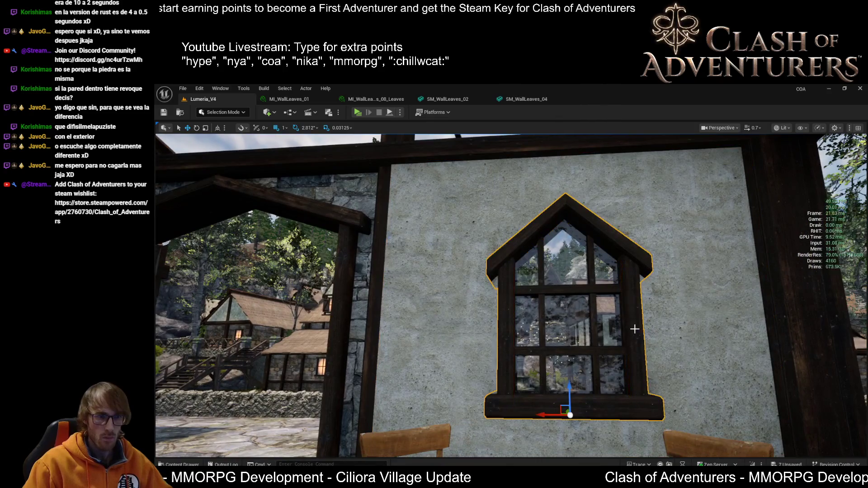
drag(569, 392, 569, 387)
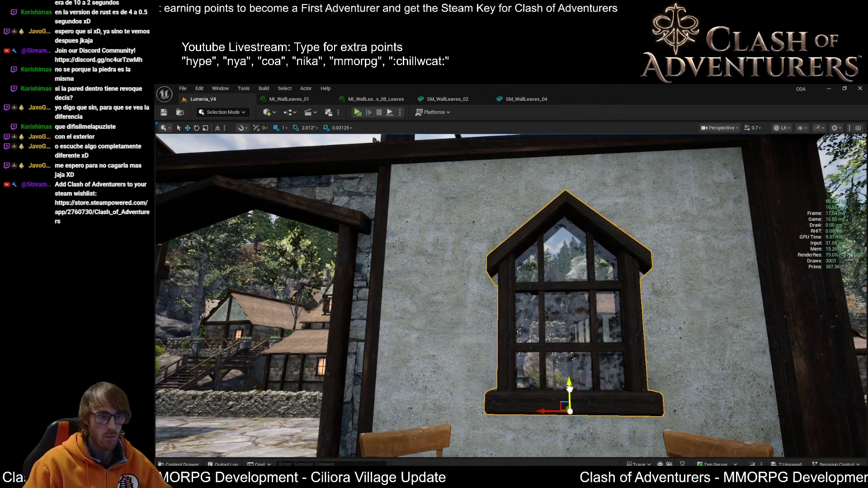
mouse_move(657, 252)
mouse_down()
mouse_move(656, 226)
mouse_move(615, 294)
mouse_up()
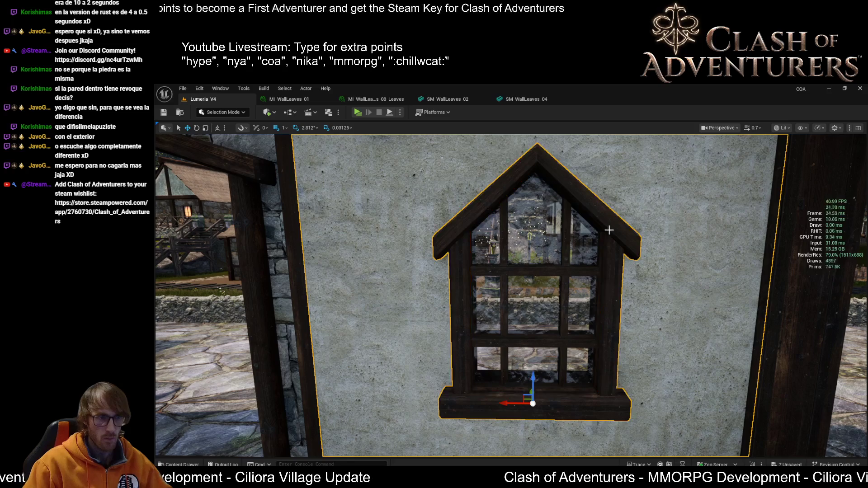
scroll(511, 294, up, 5)
key(alt+3)
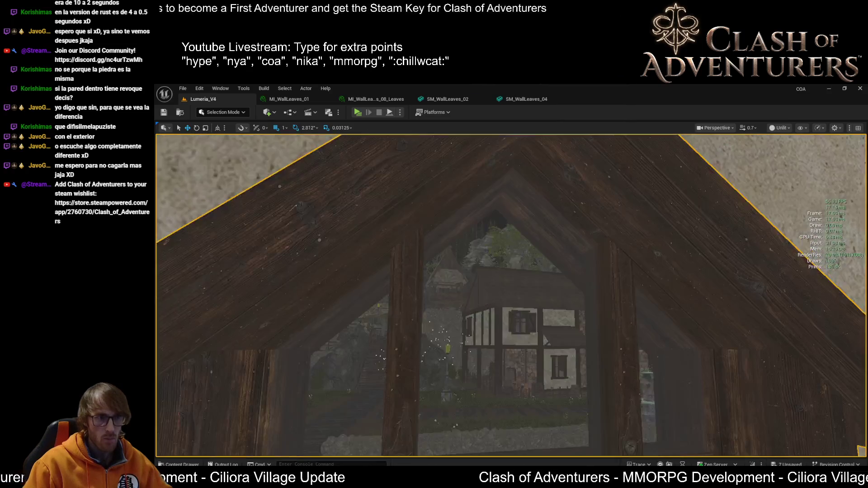
key(alt+4)
key(f)
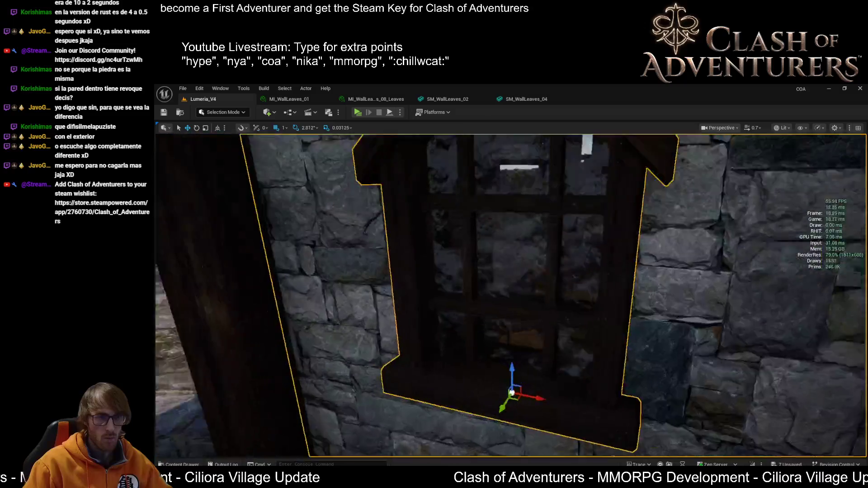
key(f)
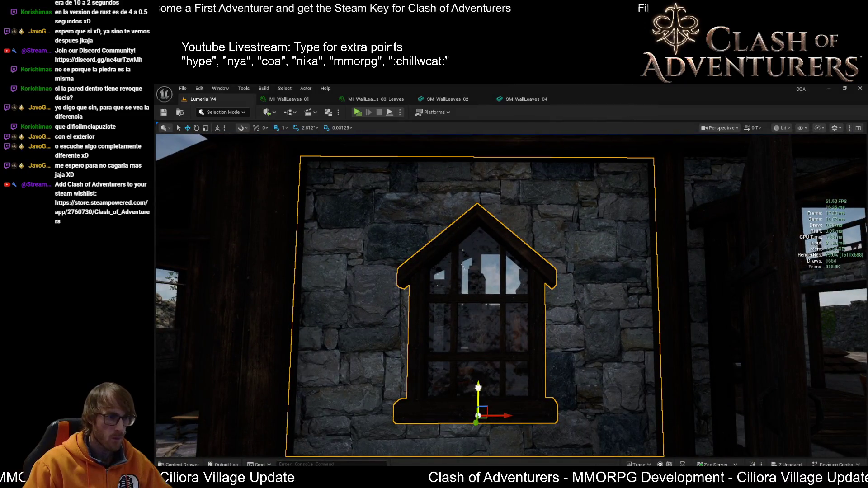
key(ctrl+z)
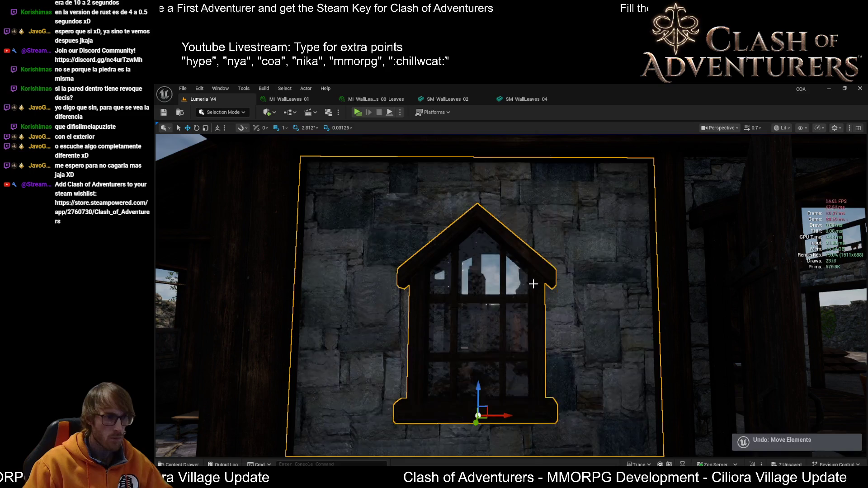
click(479, 393)
mouse_move(479, 385)
mouse_down()
mouse_move(479, 413)
mouse_move(481, 376)
mouse_move(480, 390)
mouse_up()
scroll(594, 337, down, 3)
mouse_move(595, 337)
mouse_down()
mouse_move(515, 335)
mouse_move(552, 335)
mouse_move(569, 371)
mouse_up()
drag(572, 312, 571, 312)
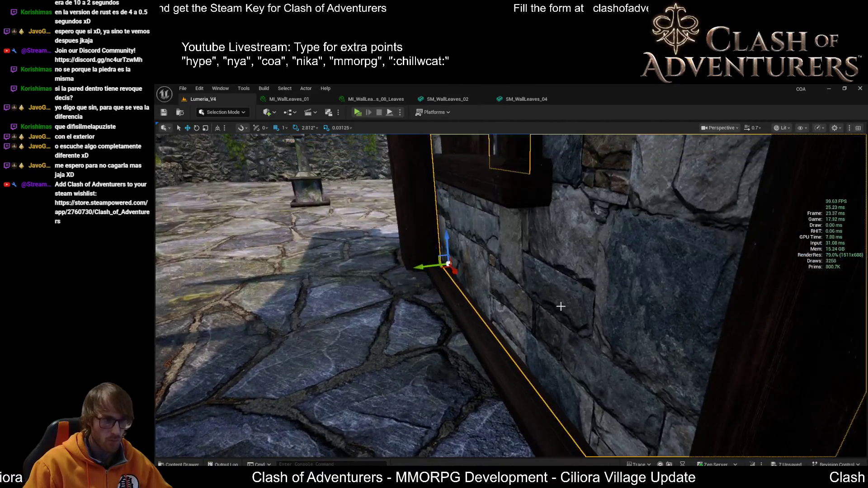
ctrl+click(516, 201)
drag(489, 187, 520, 235)
drag(571, 312, 571, 312)
drag(449, 297, 449, 297)
click(449, 297)
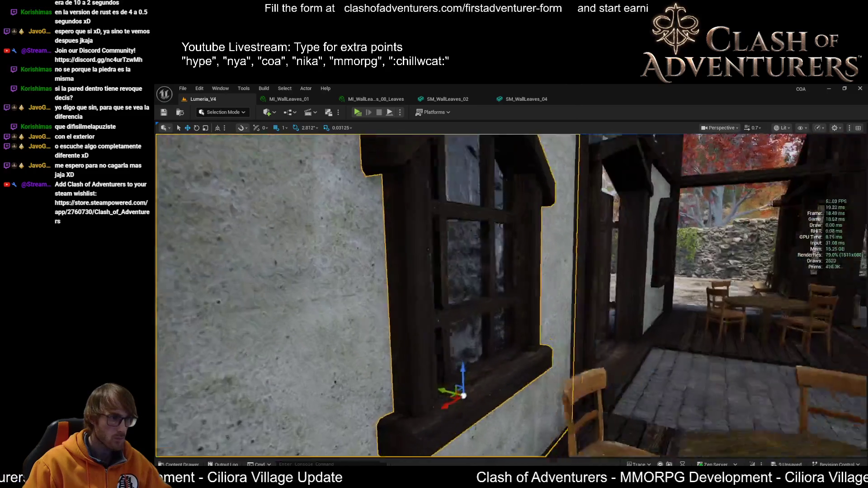
scroll(510, 294, down, 5)
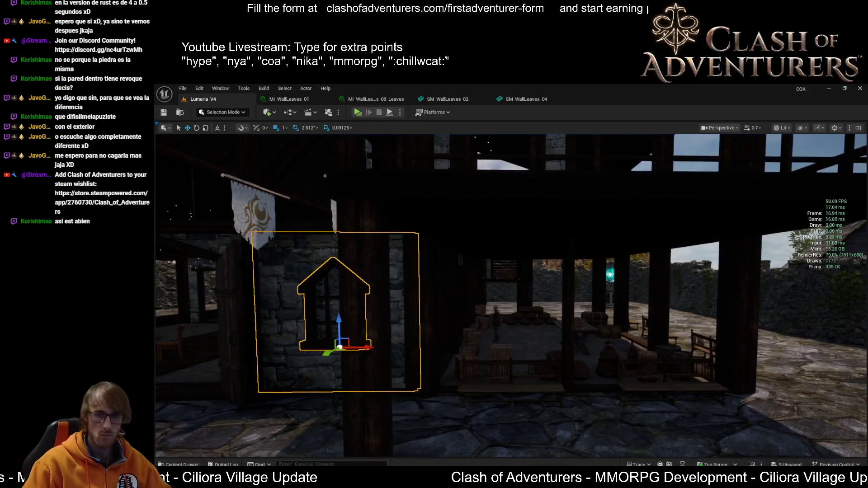
mouse_move(510, 294)
mouse_down()
mouse_move(357, 289)
mouse_move(407, 289)
mouse_move(407, 317)
mouse_move(425, 289)
mouse_move(470, 289)
mouse_up()
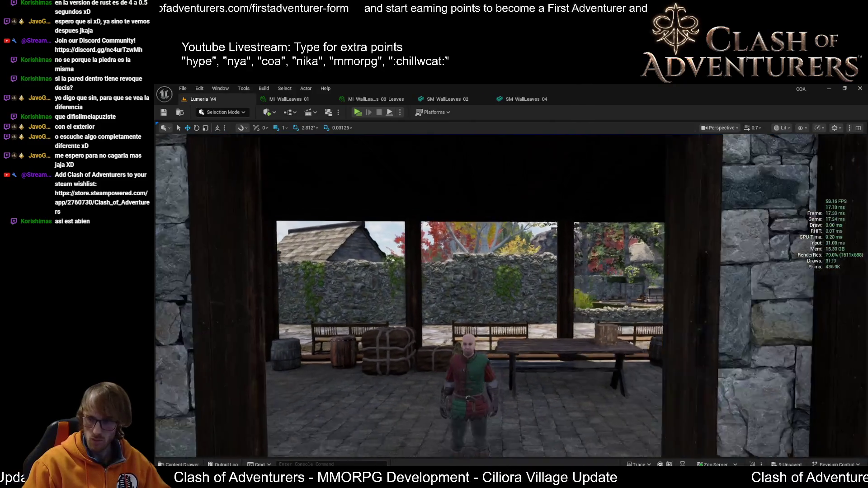
key(f)
scroll(511, 293, down, 3)
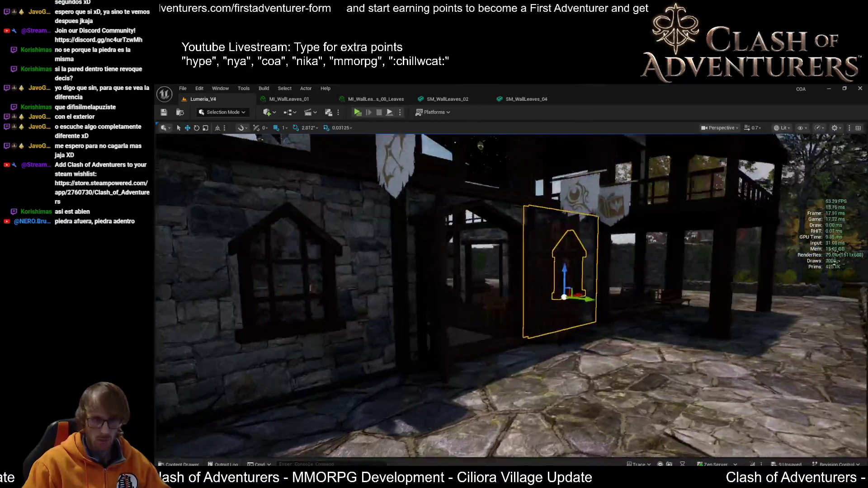
key(w)
key(w)
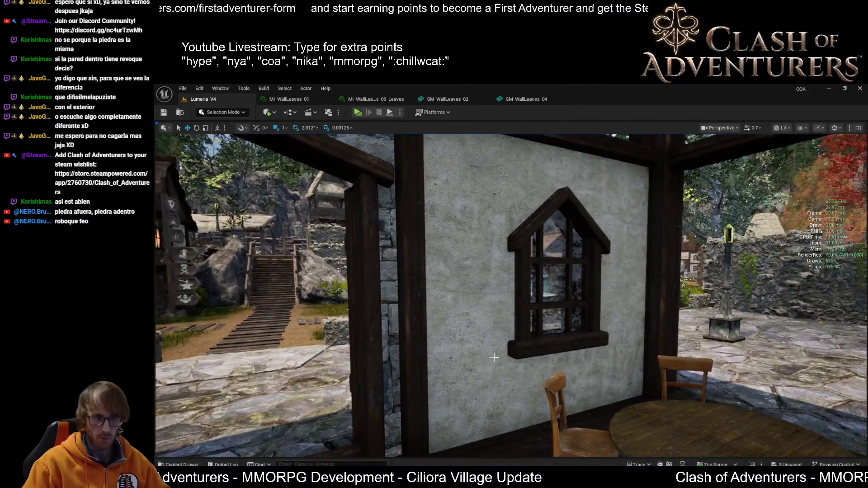
click(504, 313)
drag(512, 266, 633, 289)
drag(737, 320, 601, 317)
key(f)
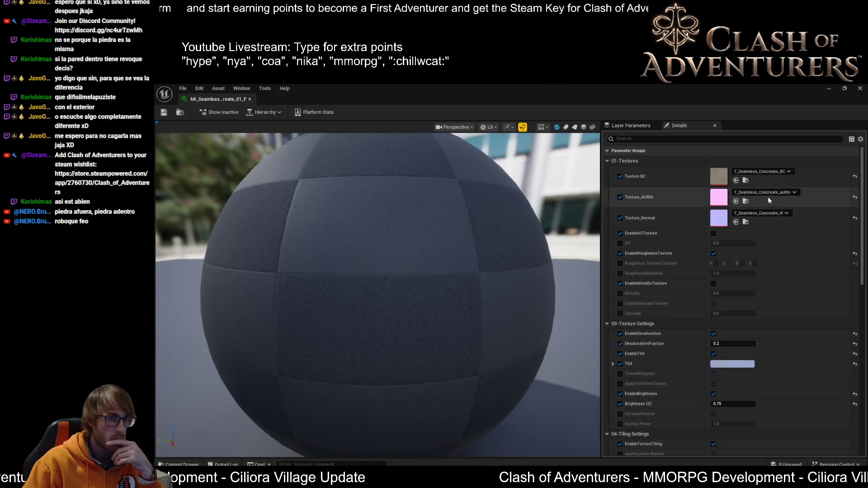
Preview the concrete base colour texture, save the material instance, and close the editor
click(746, 181)
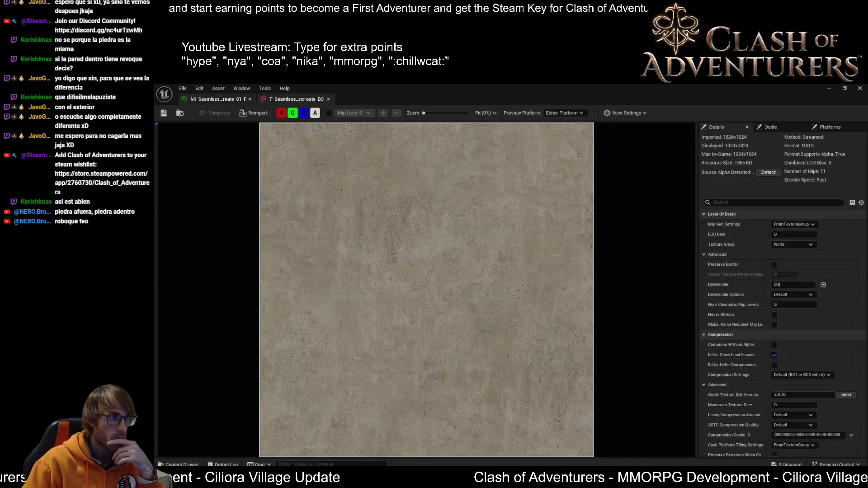
click(164, 113)
click(218, 99)
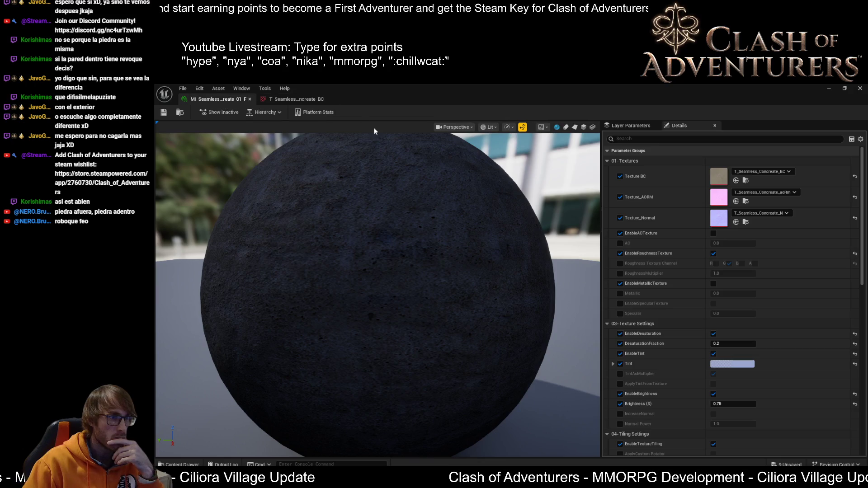
click(859, 89)
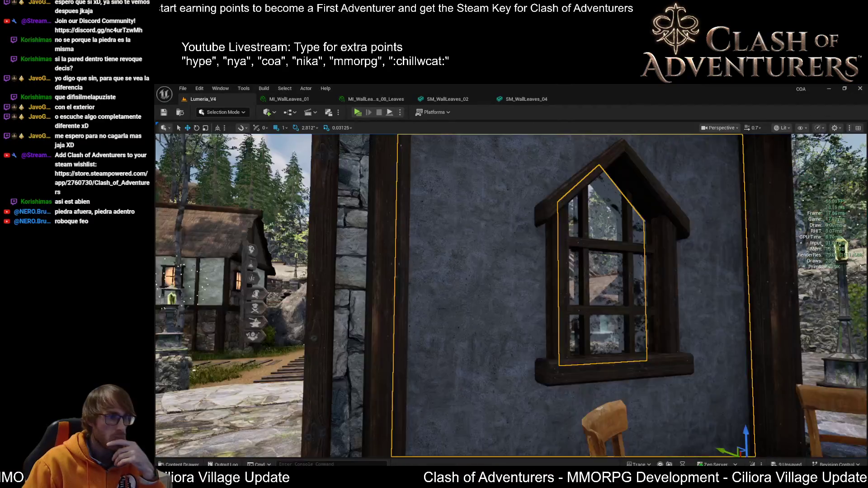
Fly back into the room and select the wall with the peaked window
key(s)
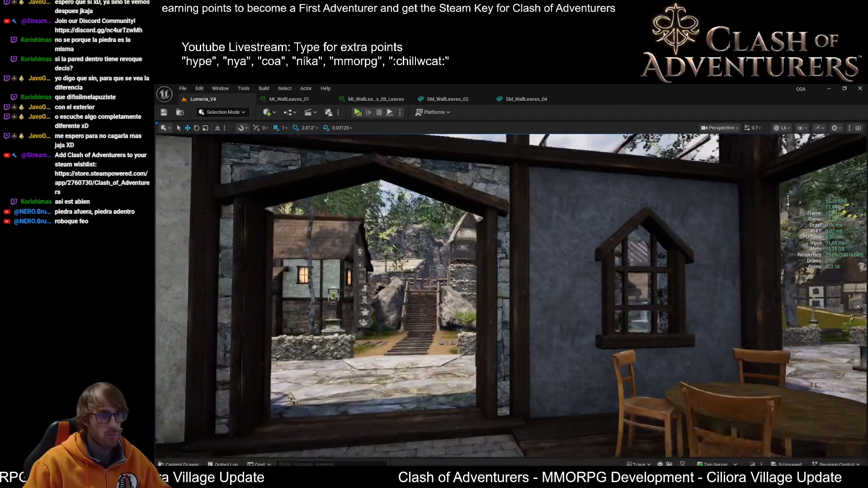
key(w)
scroll(511, 296, up, 1)
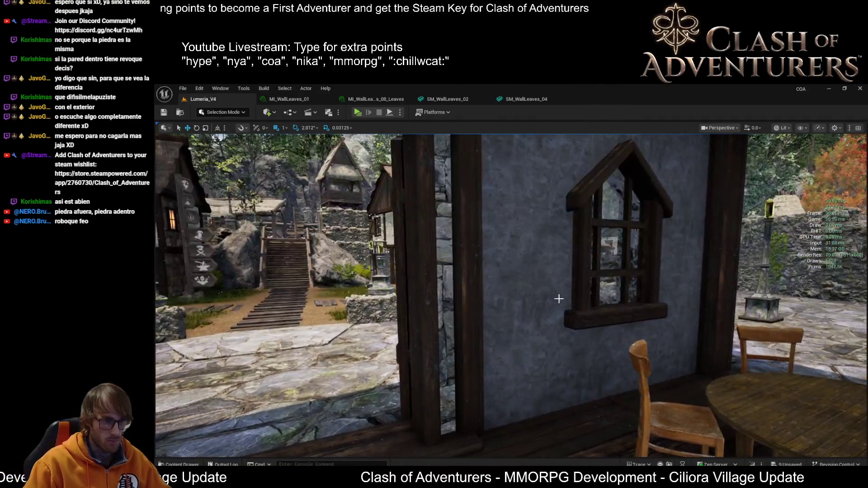
mouse_move(558, 297)
mouse_down()
mouse_move(656, 290)
mouse_move(642, 294)
mouse_move(632, 317)
mouse_move(605, 285)
mouse_move(474, 294)
mouse_up()
drag(181, 239, 181, 240)
click(560, 312)
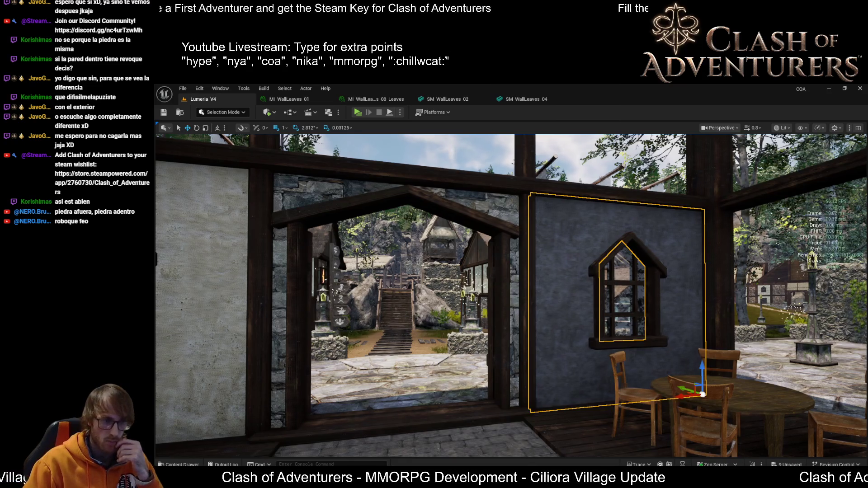
Frame the stone floor patch, then save the stone material instance and dock its editor
click(406, 445)
key(f)
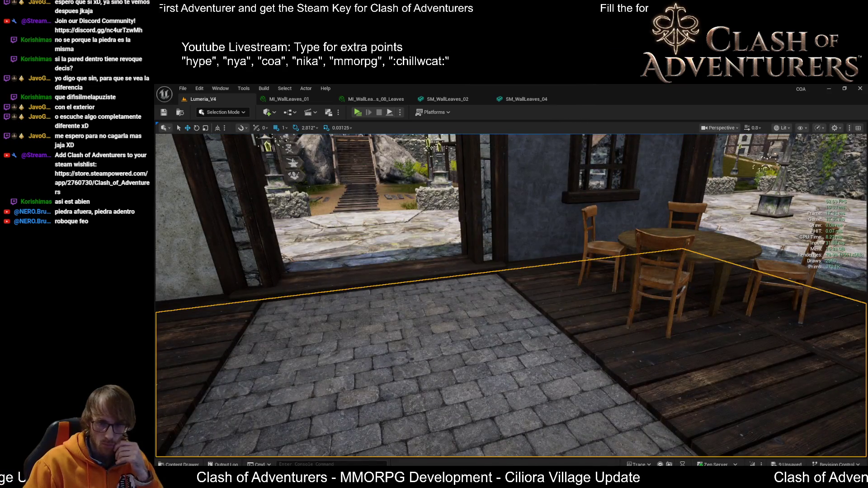
key(Left)
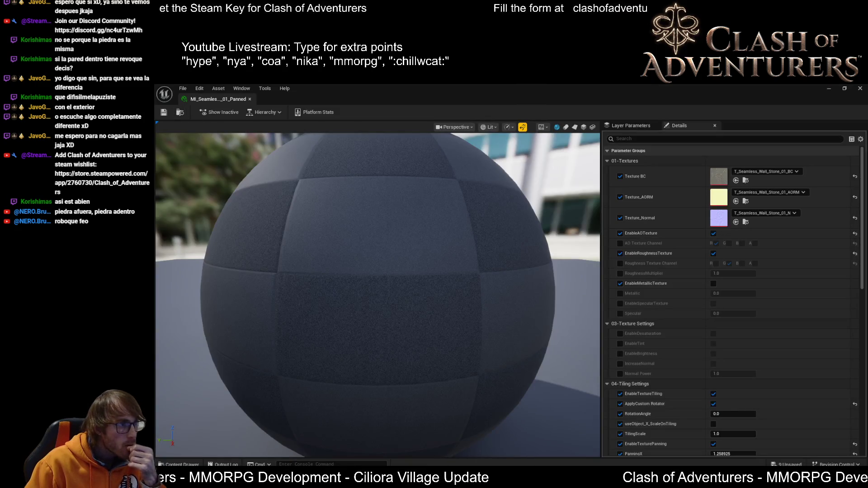
click(163, 112)
click(180, 113)
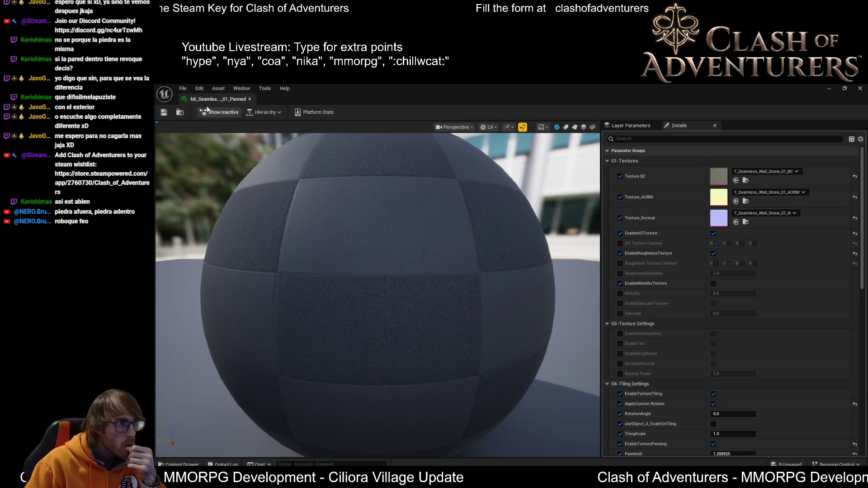
click(374, 98)
click(319, 99)
drag(319, 103, 322, 103)
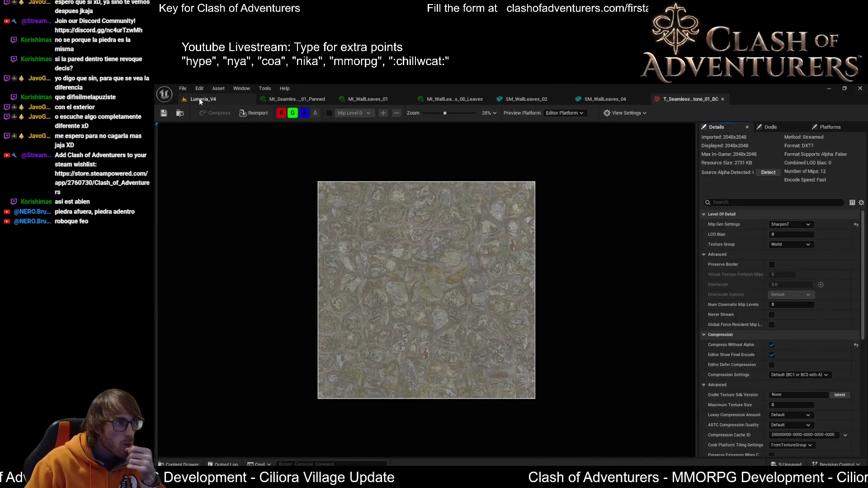
Browse the stone wall base colour texture and the SM_WallLeaves_04 leaves materials
click(197, 100)
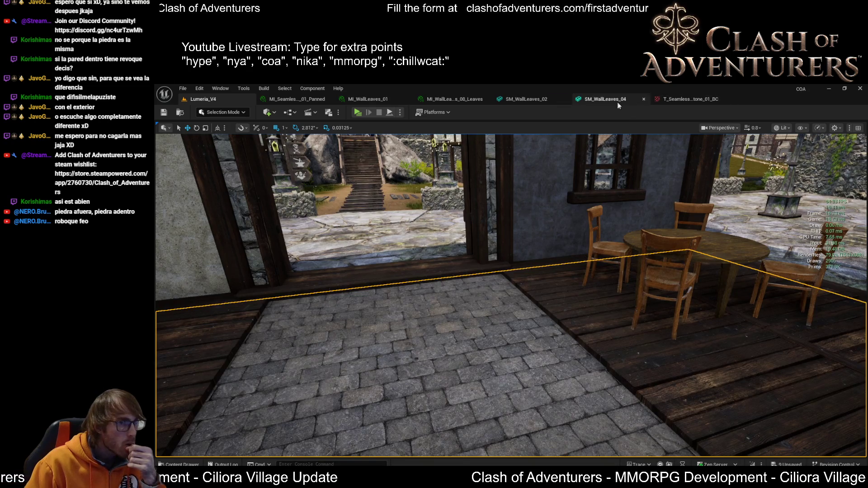
click(603, 100)
click(440, 102)
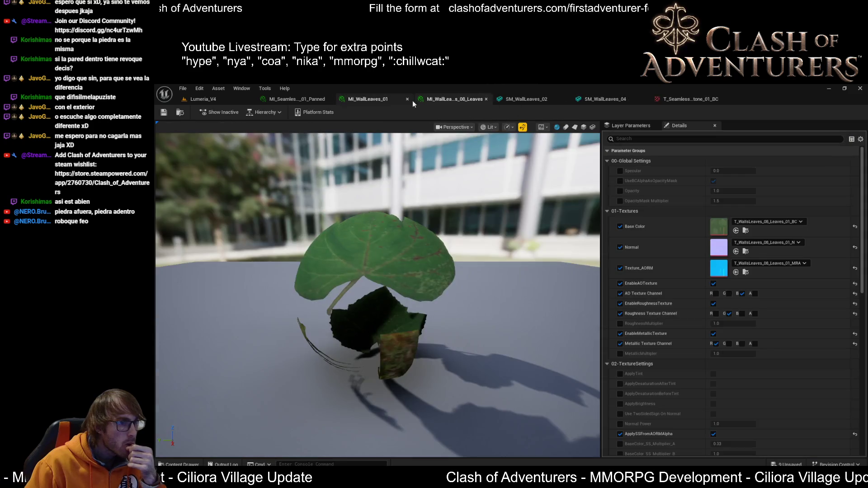
click(398, 100)
click(299, 99)
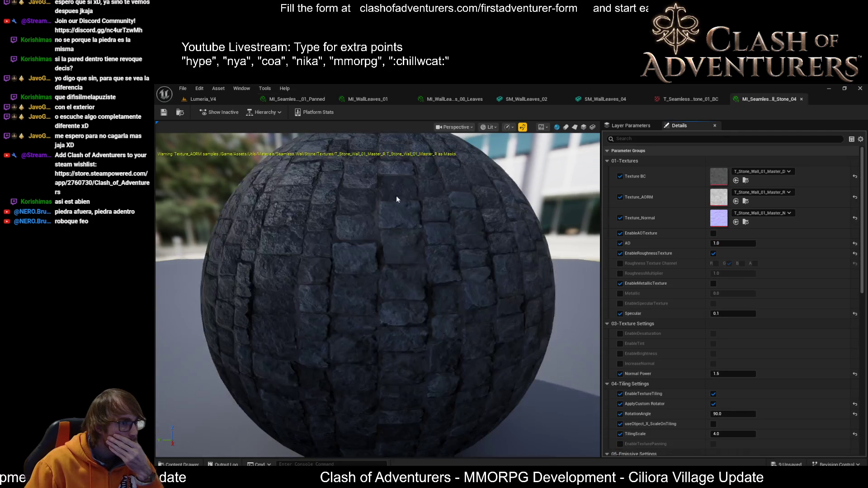
In the Lumeria_V4 level, select the peaked-window wall and apply the Stone_04 material instance
click(205, 99)
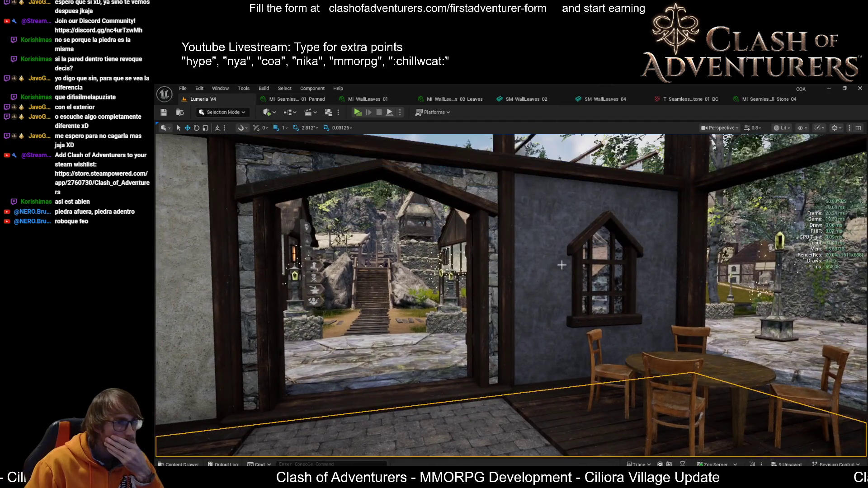
click(543, 294)
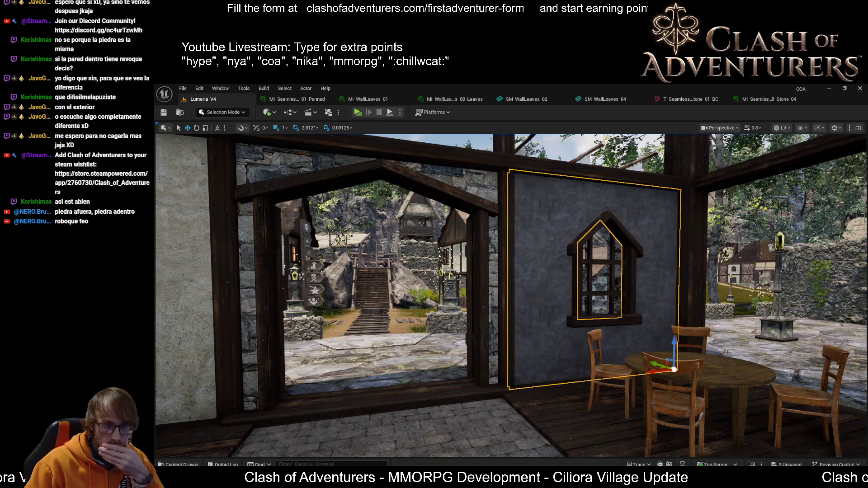
key(f)
key(w)
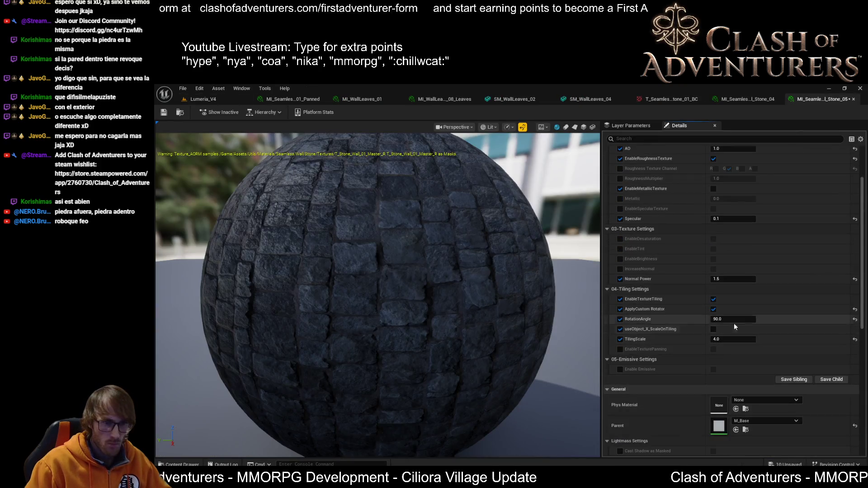
Turn off the custom texture rotation, set tiling scale to 2.0, and save
click(718, 319)
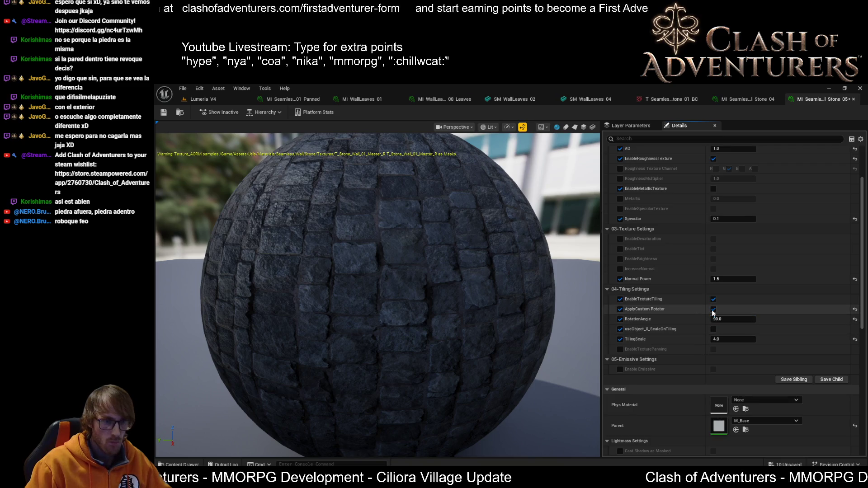
click(713, 310)
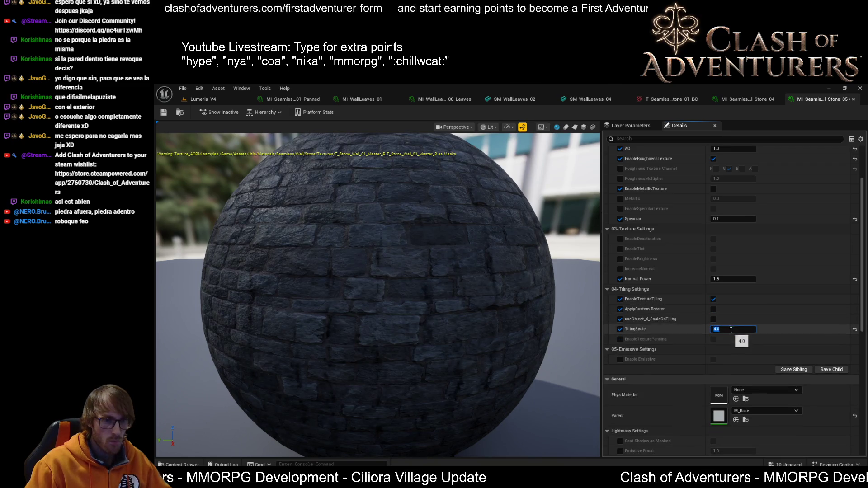
text(1)
key(Return)
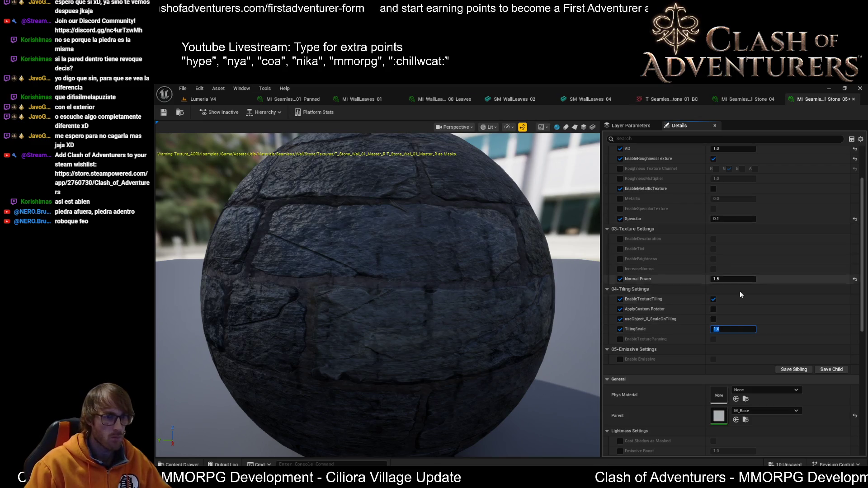
text(2)
key(Return)
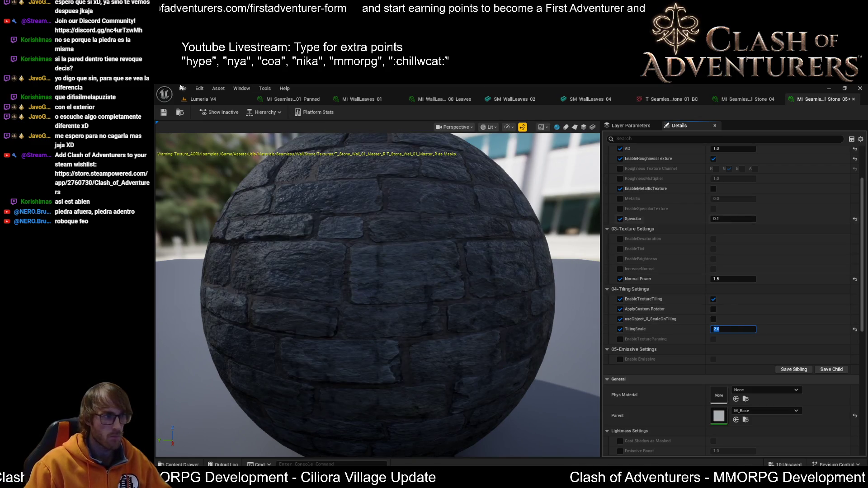
click(165, 112)
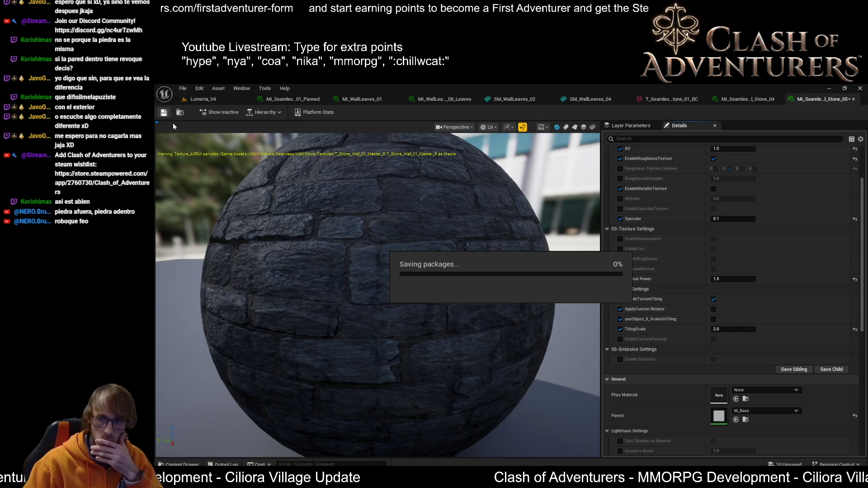
Lower the stone material's specular to 0.05 and save
click(732, 219)
text(0.05)
key(Return)
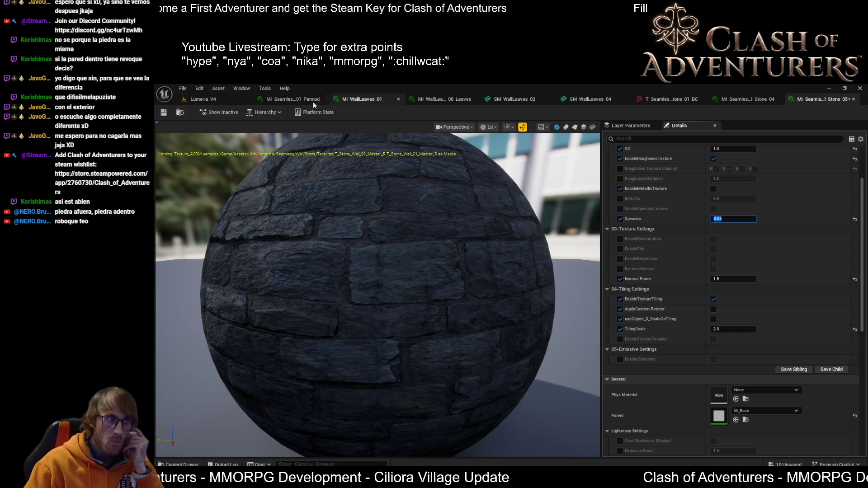
click(164, 113)
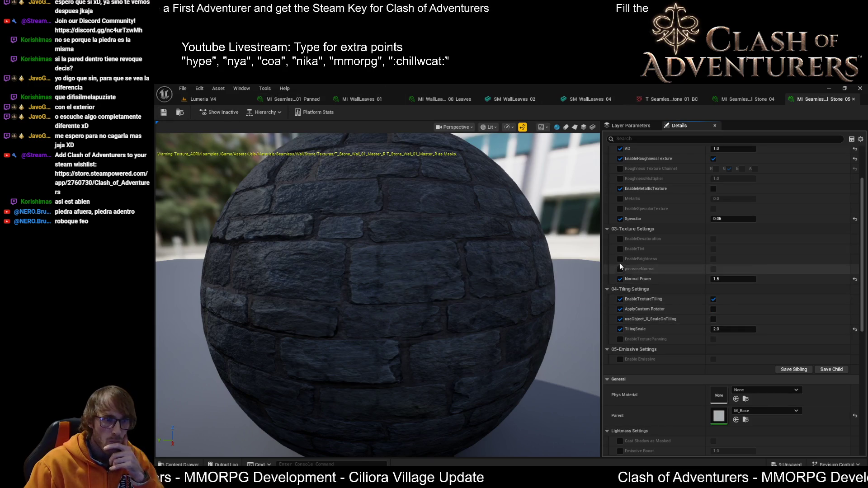
Enable brightness override at 0.855, save, and open the stone wall AORM texture
click(620, 259)
click(713, 260)
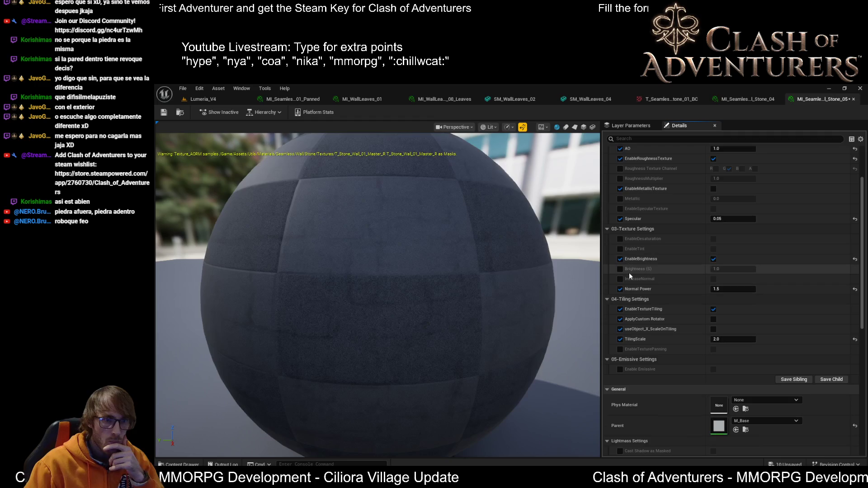
click(620, 269)
click(737, 270)
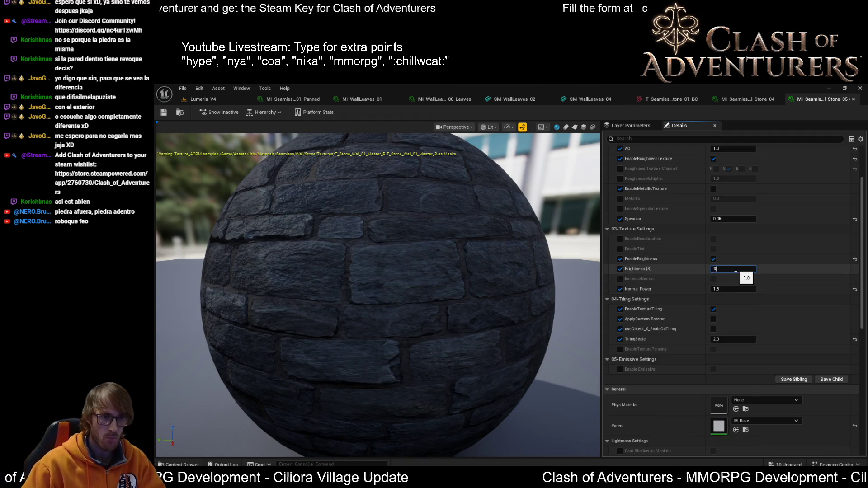
text(.855)
key(Return)
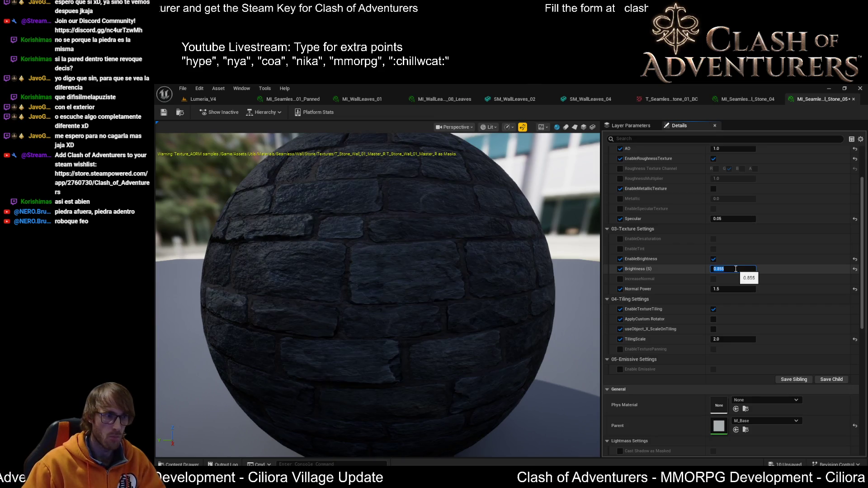
click(164, 111)
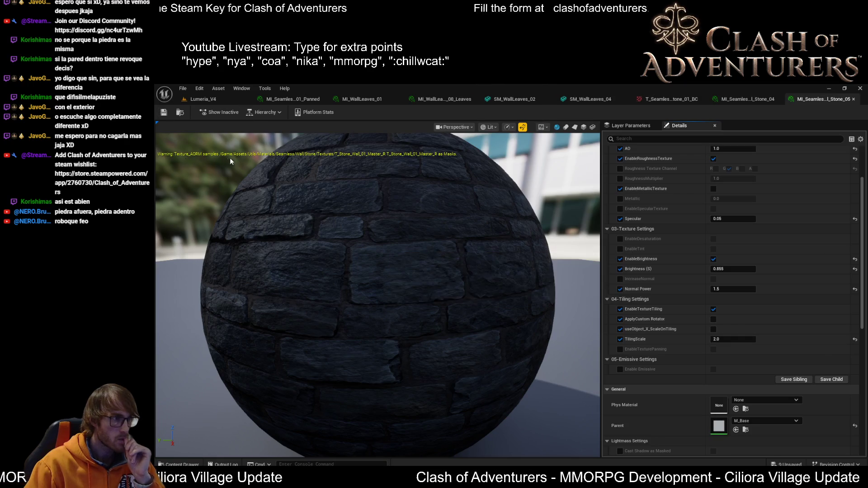
scroll(793, 316, up, 5)
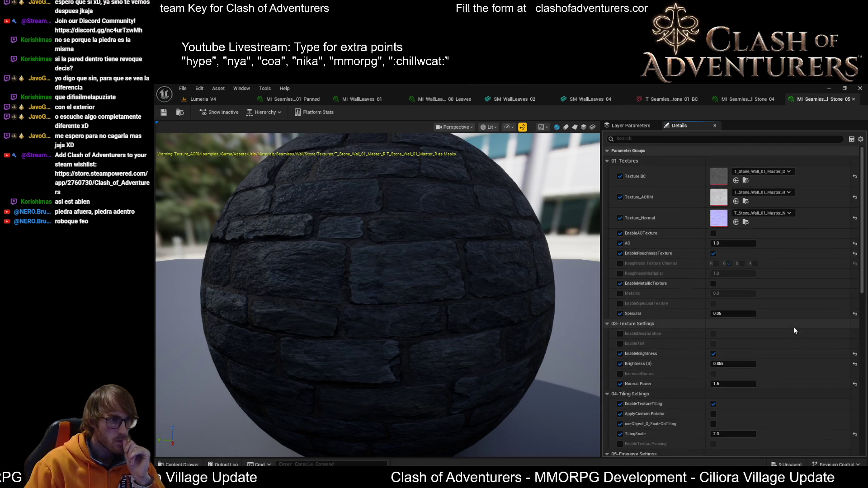
alt+click(746, 201)
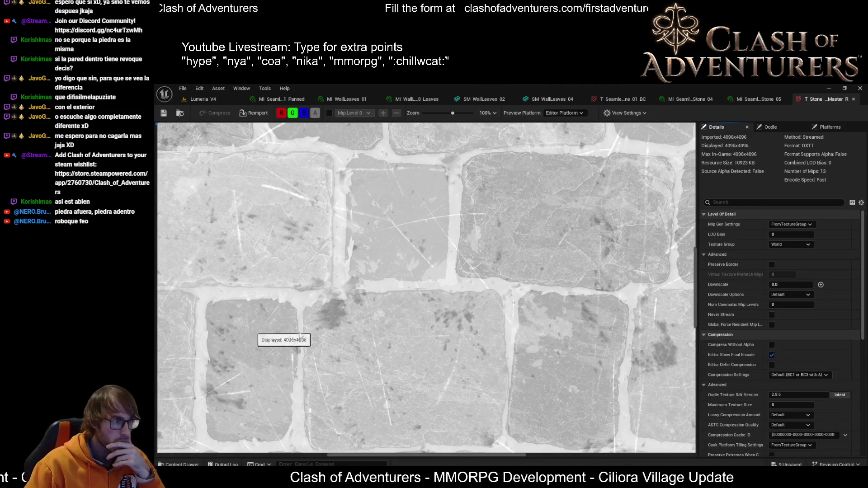
Set the texture's compression to Masks (no sRGB) and close the texture editor
click(799, 375)
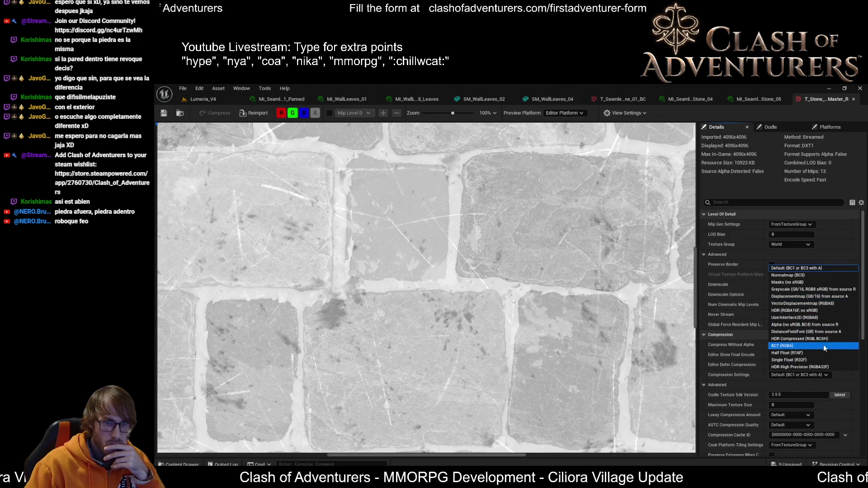
click(640, 220)
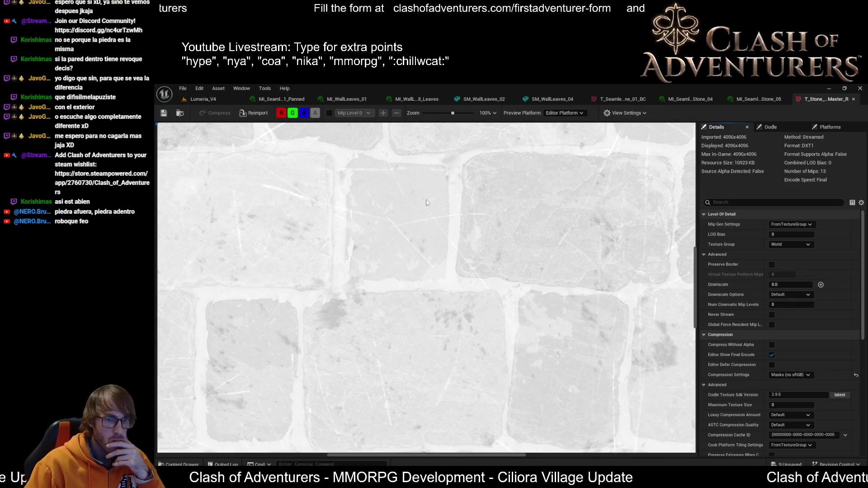
scroll(792, 363, down, 2)
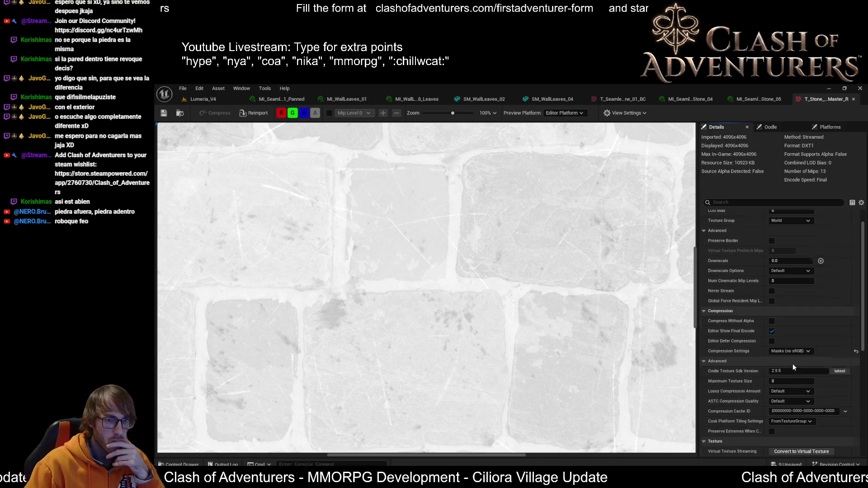
scroll(792, 364, down, 4)
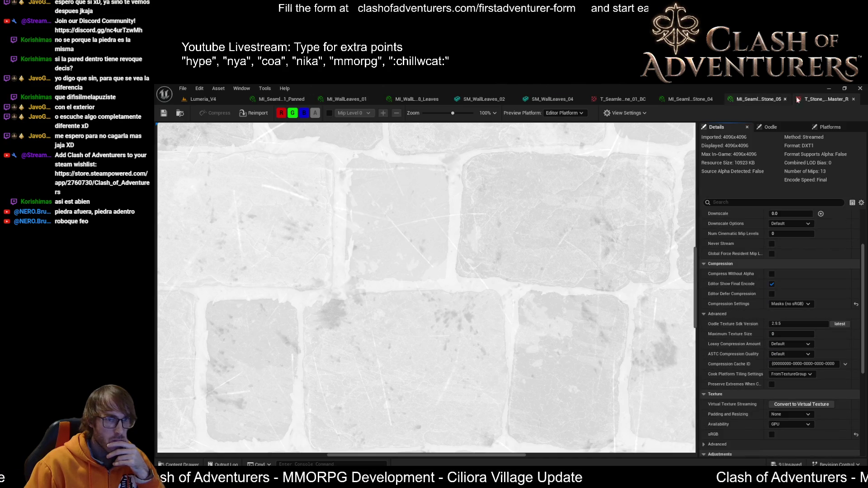
click(853, 99)
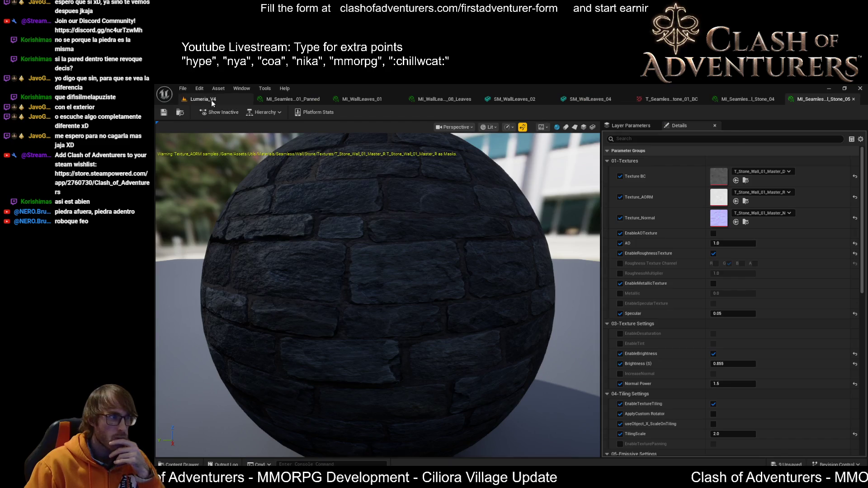
Return to the Lumeria_V4 level and frame the stone window wall and doorway
click(210, 100)
drag(581, 279, 617, 279)
mouse_move(550, 296)
mouse_down()
mouse_move(527, 308)
mouse_move(509, 298)
mouse_move(514, 312)
mouse_move(509, 298)
mouse_move(521, 294)
mouse_move(442, 285)
mouse_up()
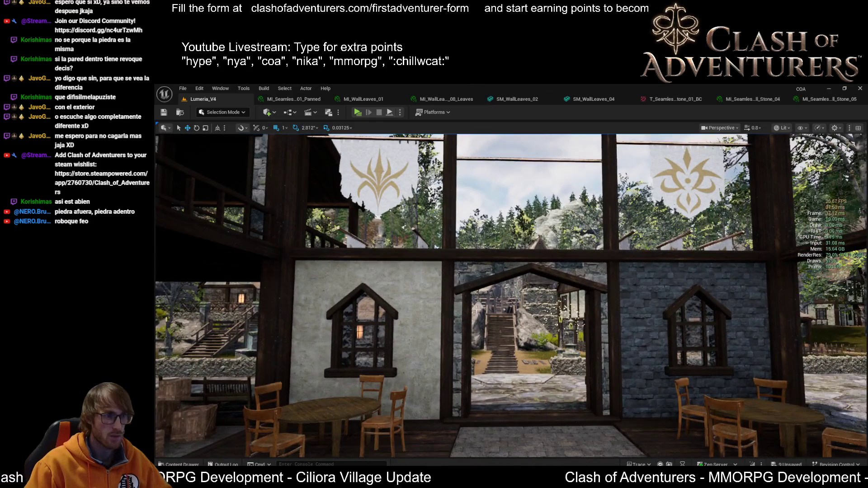
Select the arched window wall and frame it in Unlit mode from the room side
drag(381, 294, 509, 256)
click(422, 253)
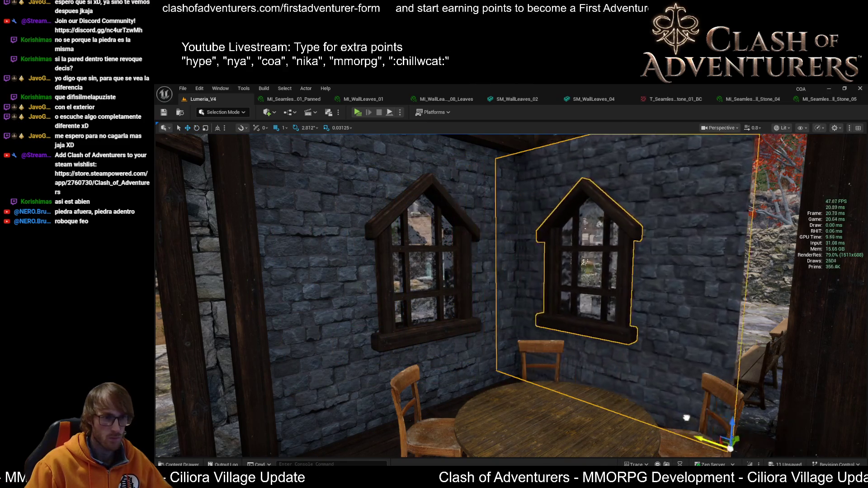
drag(751, 436, 718, 411)
mouse_move(521, 346)
mouse_down()
mouse_move(531, 317)
mouse_move(506, 296)
mouse_move(488, 300)
mouse_up()
key(alt+3)
key(f)
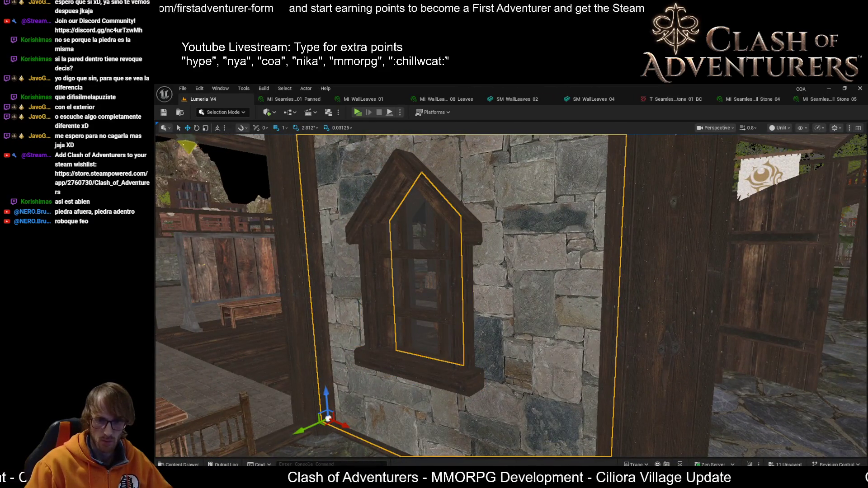
drag(596, 307, 594, 305)
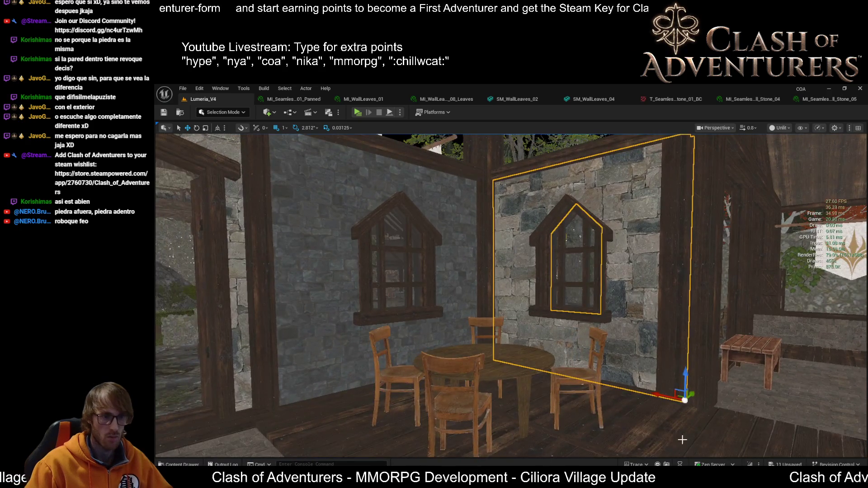
Turn lighting back on and move the window wall right, toward the camera beside the bench
click(665, 417)
key(alt+4)
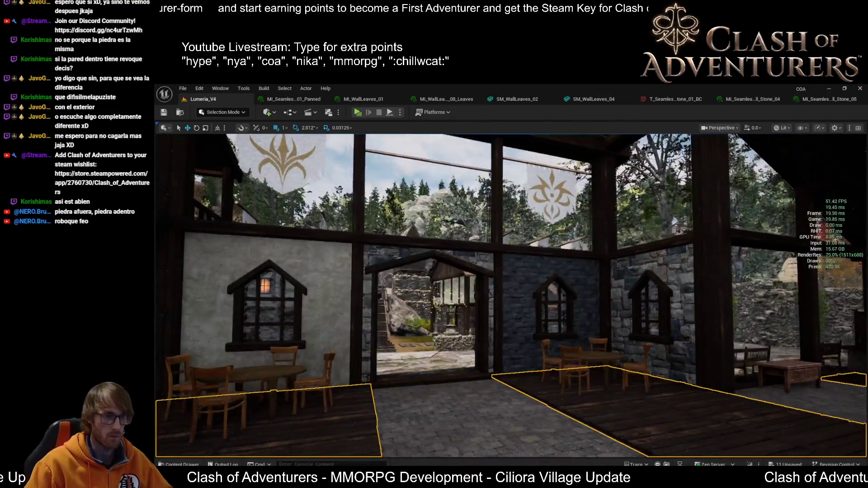
mouse_move(696, 388)
mouse_down()
mouse_move(701, 383)
mouse_move(695, 388)
mouse_up()
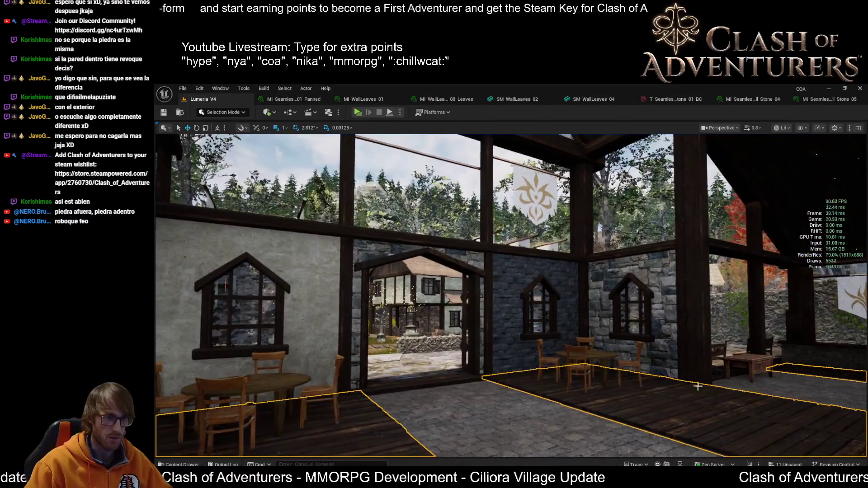
mouse_move(648, 310)
mouse_down()
mouse_move(633, 313)
mouse_move(675, 306)
mouse_up()
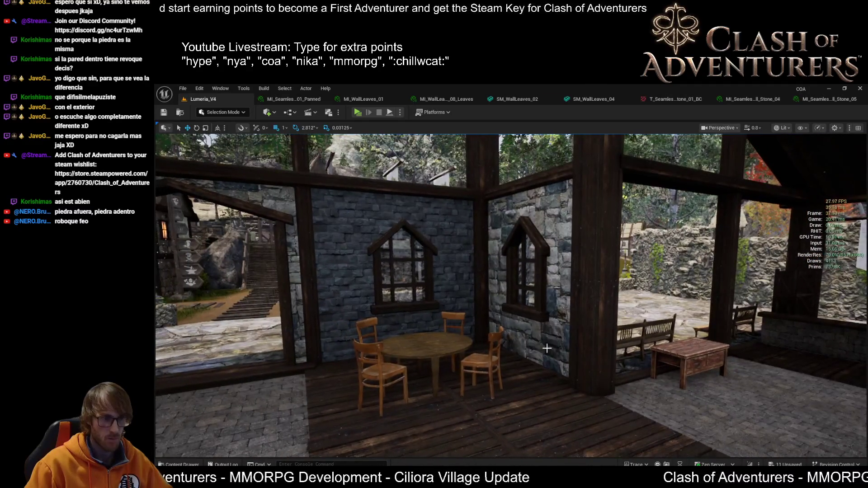
mouse_move(515, 310)
mouse_down()
mouse_move(601, 349)
mouse_move(565, 351)
mouse_up()
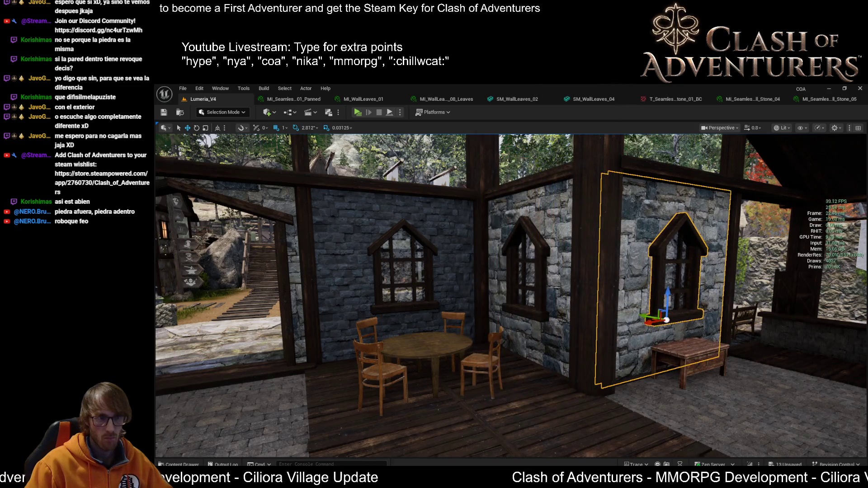
Duplicate the window wall and shift the copy to the right along X
key(f)
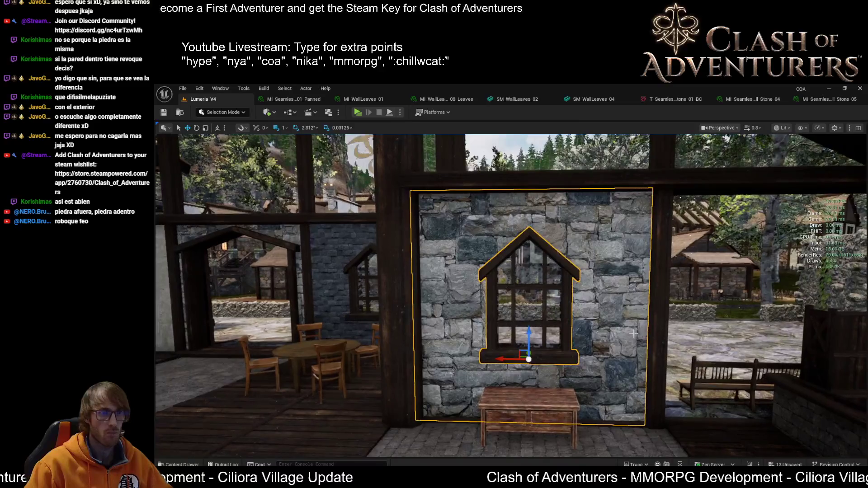
mouse_move(506, 358)
mouse_down()
mouse_move(416, 253)
mouse_move(509, 358)
mouse_up()
alt+drag(405, 328, 534, 329)
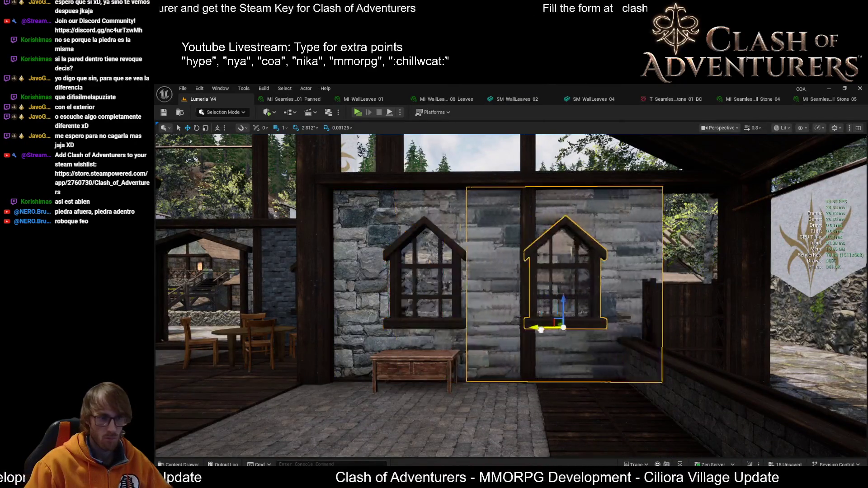
Fly through the house to inspect the copied wall and the table room
drag(606, 331, 533, 398)
scroll(512, 358, down, 5)
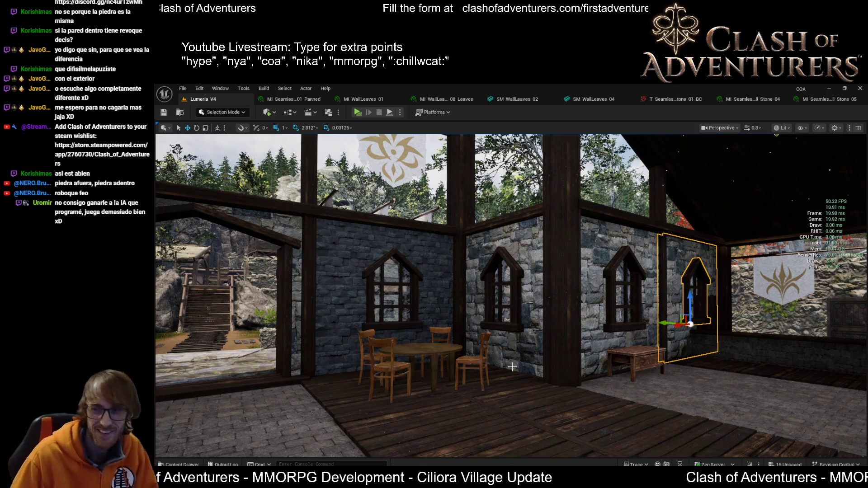
mouse_move(525, 376)
mouse_down()
mouse_move(542, 348)
mouse_move(565, 343)
mouse_move(560, 319)
mouse_move(569, 293)
mouse_move(599, 306)
mouse_move(553, 316)
mouse_move(524, 373)
mouse_up()
drag(615, 347, 551, 337)
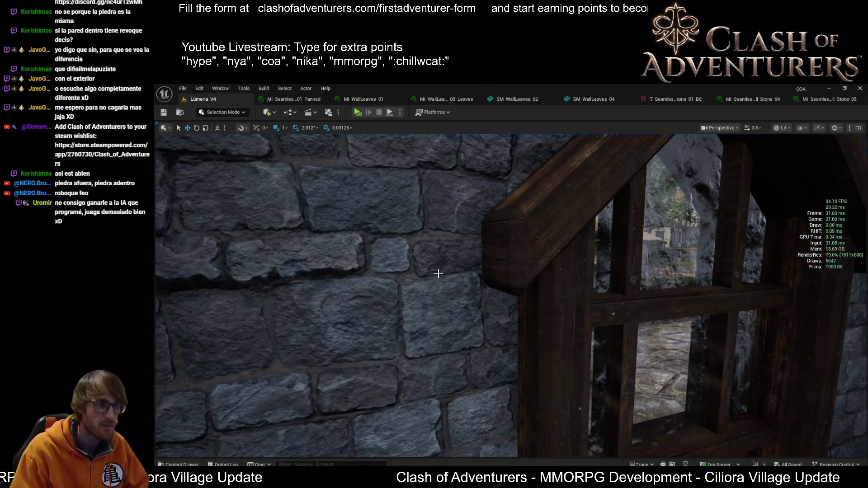
Frame the window wall and inspect its stone material instance (T_Seamless_Wall_Stone_01, tiling 4.0), then return to Lumeria_V4
click(438, 273)
key(f)
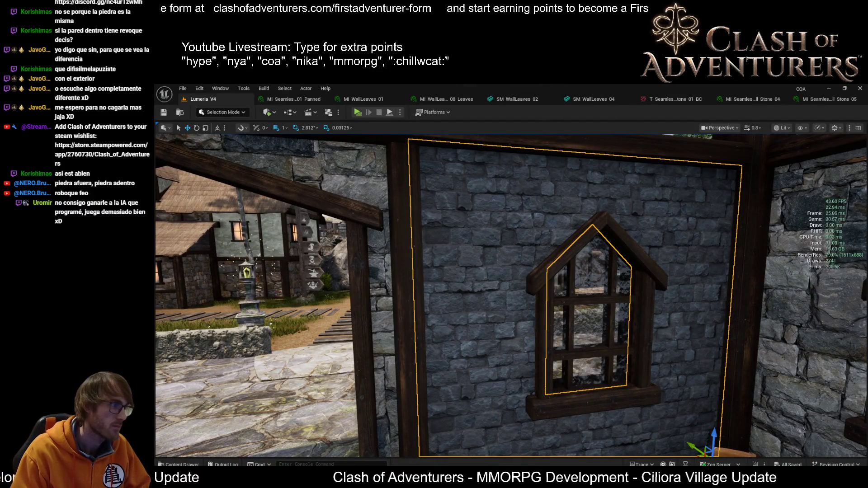
double_click(427, 276)
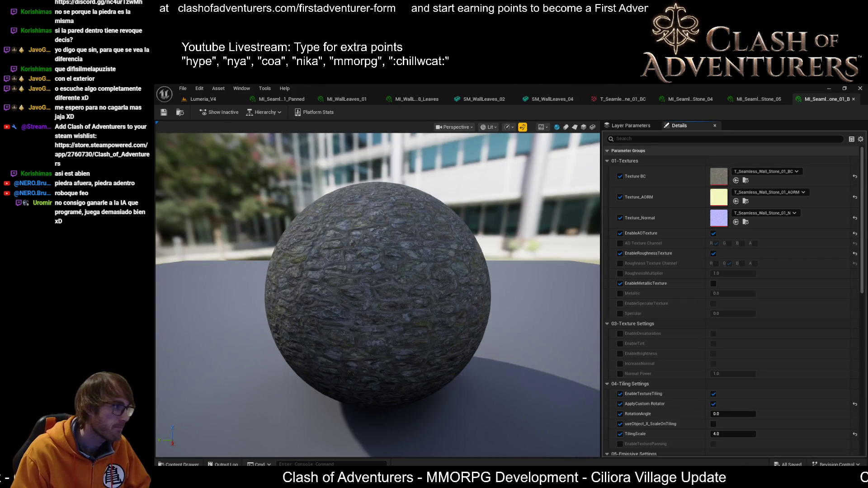
click(215, 98)
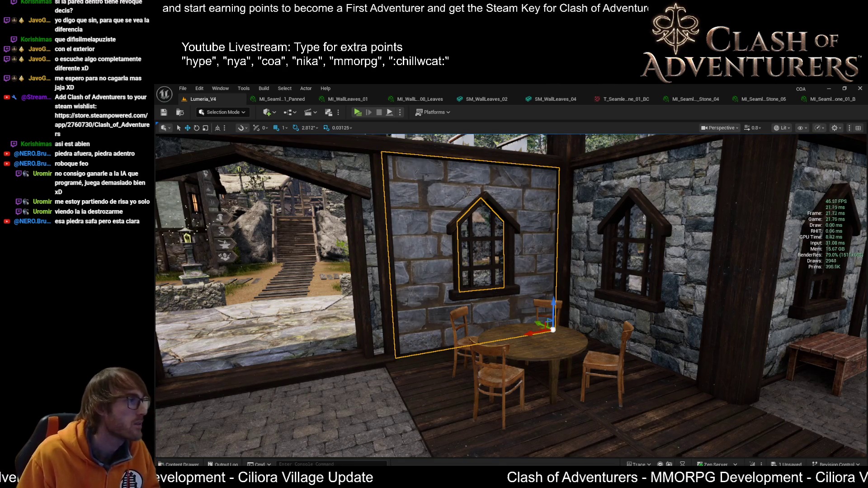
Toggle the window wall between its stone materials with Ctrl+Z, closing the tiled stone editor
key(ctrl+z)
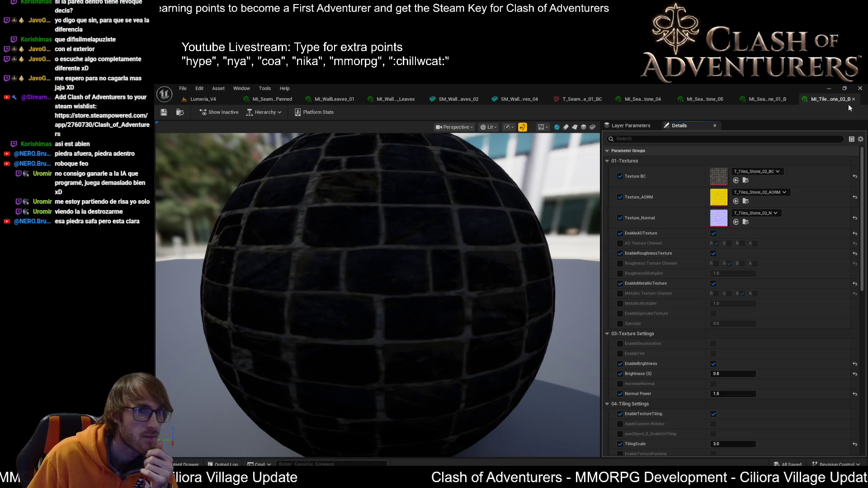
click(853, 99)
click(203, 100)
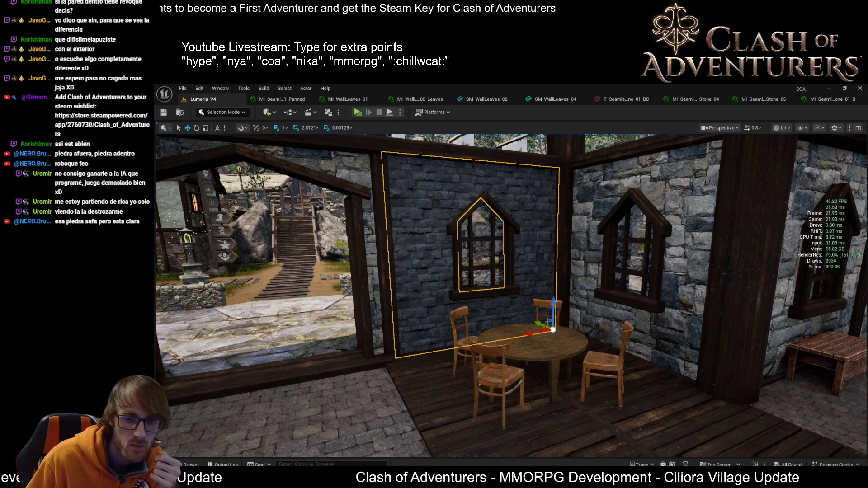
key(ctrl+z)
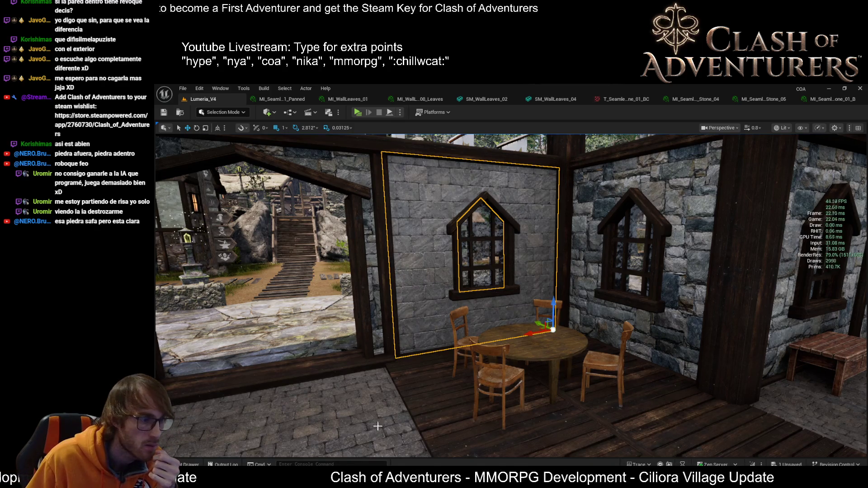
Inspect the window wall, cobblestone floor and village outside in the viewport
key(a)
drag(437, 317, 438, 343)
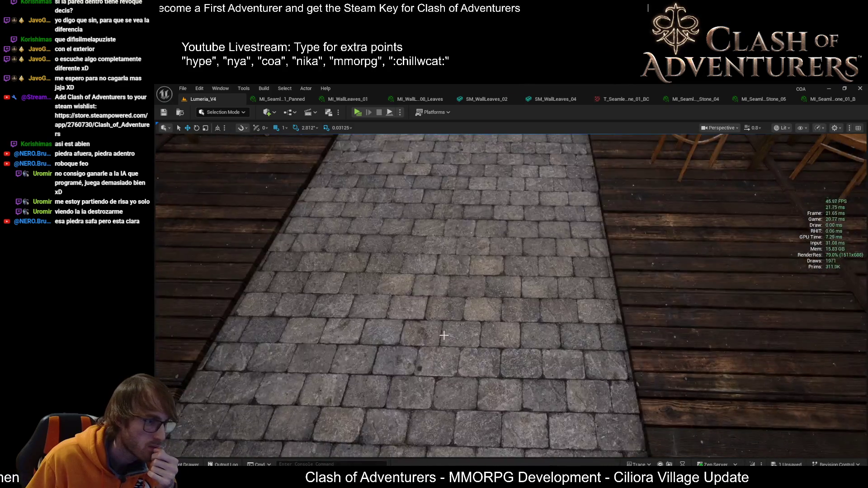
key(f)
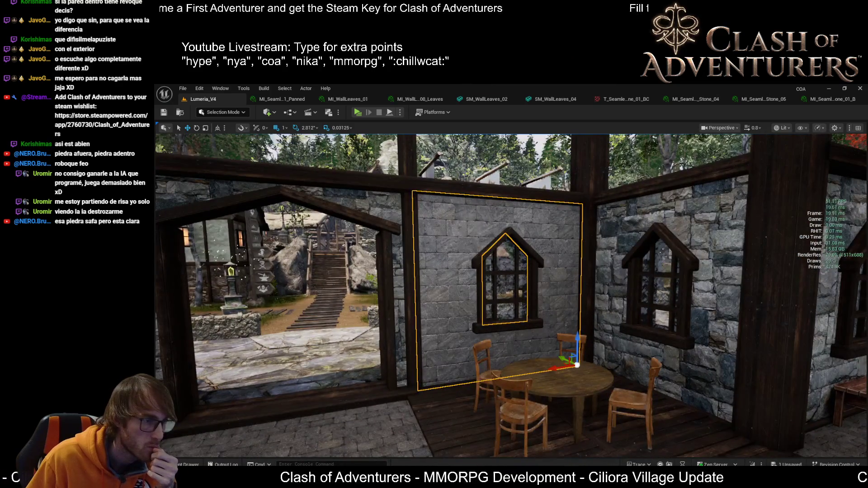
scroll(511, 294, up, 2)
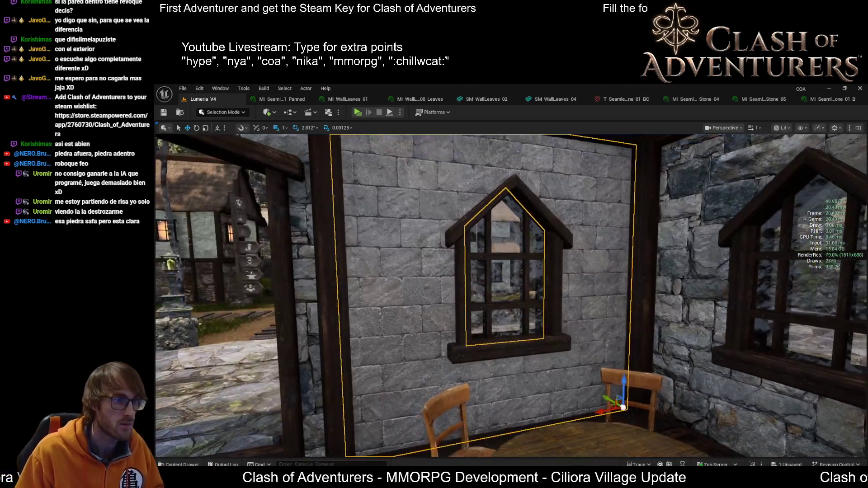
drag(510, 294, 678, 294)
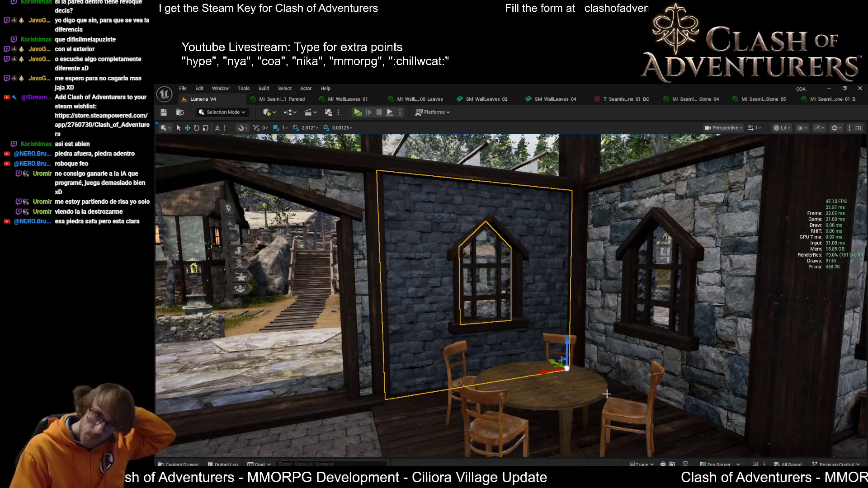
mouse_move(737, 341)
mouse_down()
mouse_move(777, 337)
mouse_move(777, 298)
mouse_move(709, 299)
mouse_move(777, 300)
mouse_move(565, 362)
mouse_up()
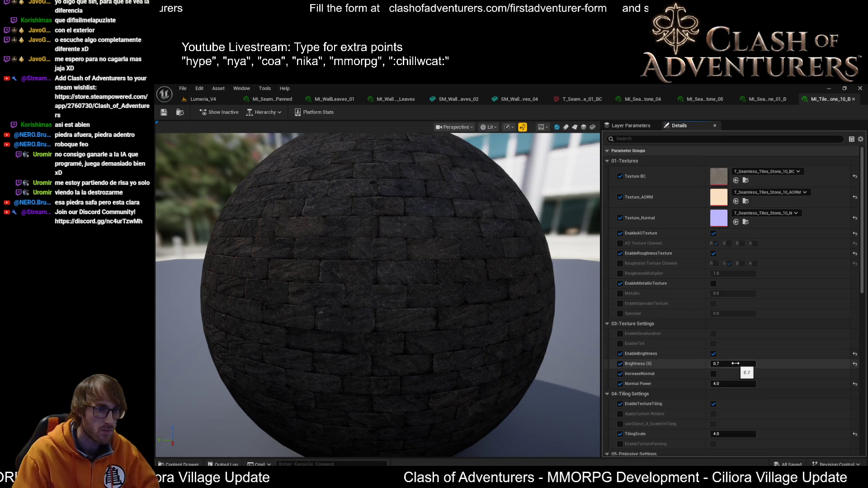
Fly the level camera across the room to review the stone path and wooden deck
click(203, 99)
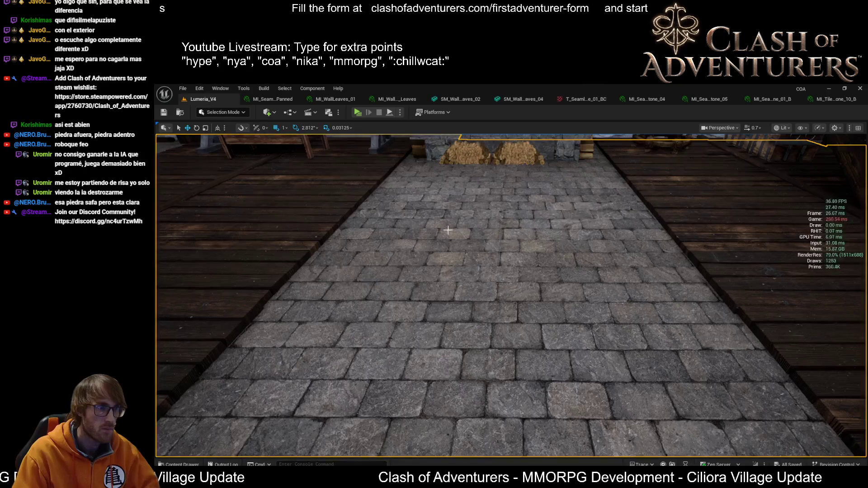
scroll(424, 217, down, 10)
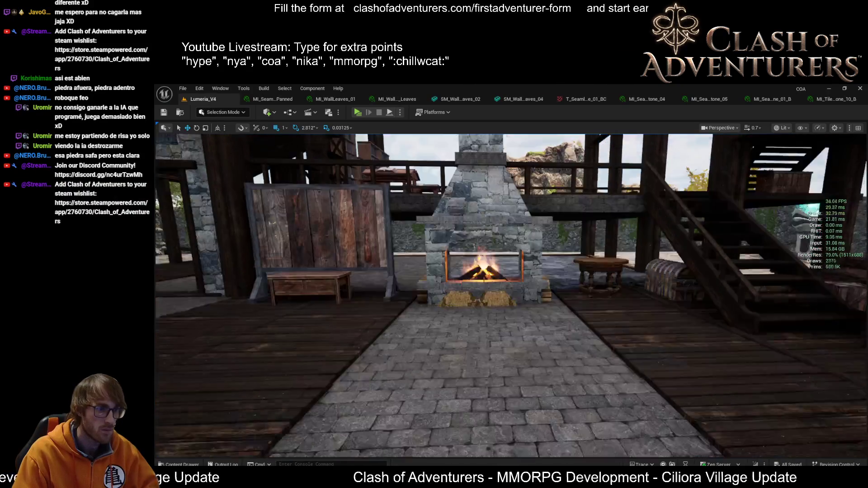
scroll(511, 294, up, 3)
scroll(512, 294, up, 1)
mouse_move(511, 294)
mouse_down()
mouse_move(497, 280)
mouse_move(479, 334)
mouse_up()
mouse_move(370, 367)
mouse_down()
mouse_move(371, 334)
mouse_move(389, 332)
mouse_move(370, 367)
mouse_up()
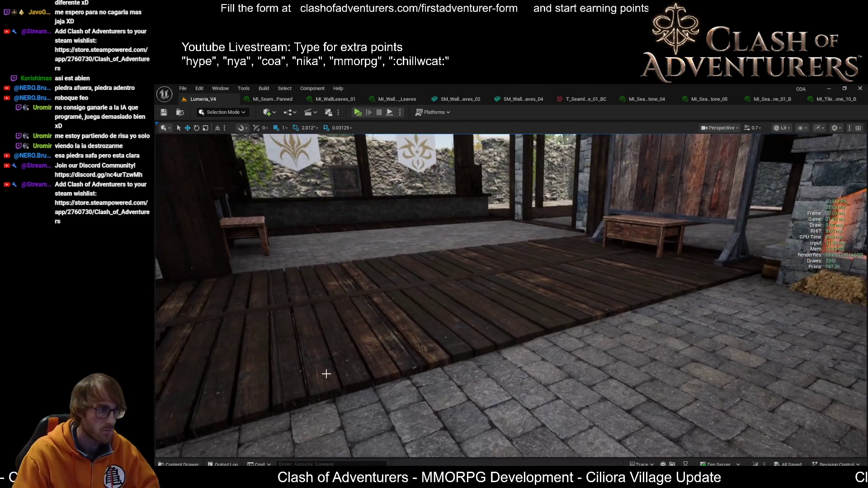
Lower the stone tile material's Brightness to 0.65 and save it
click(831, 99)
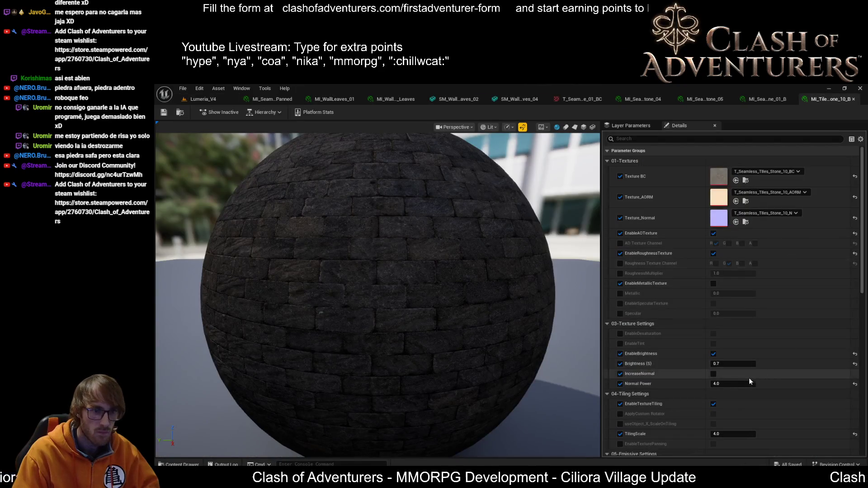
drag(734, 363, 731, 362)
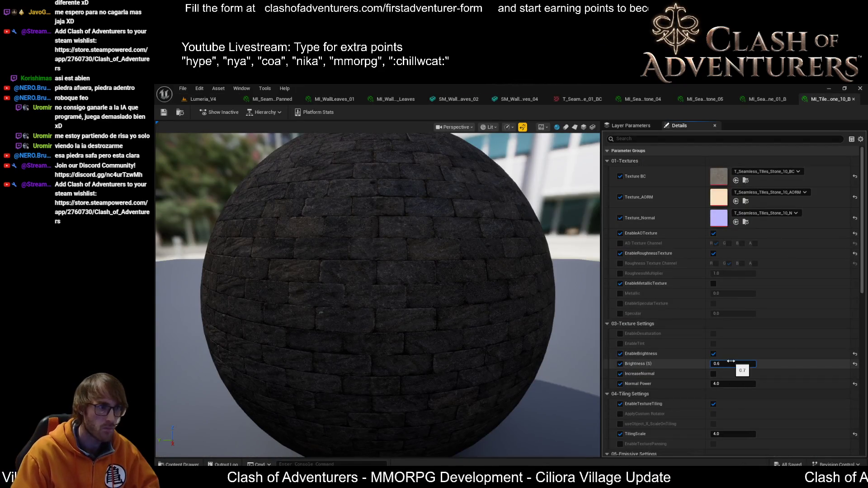
key(BackSpace)
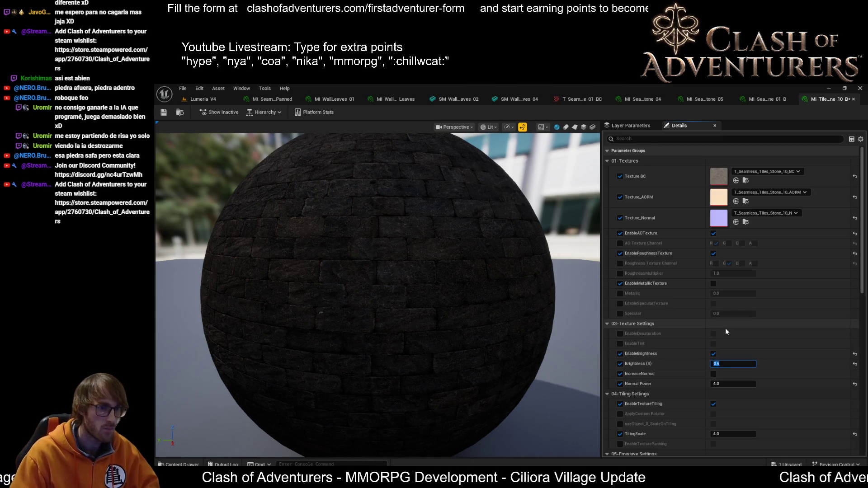
text(65)
key(Return)
click(163, 112)
Check the floor in the level, then inspect the updated material on the preview sphere
click(203, 99)
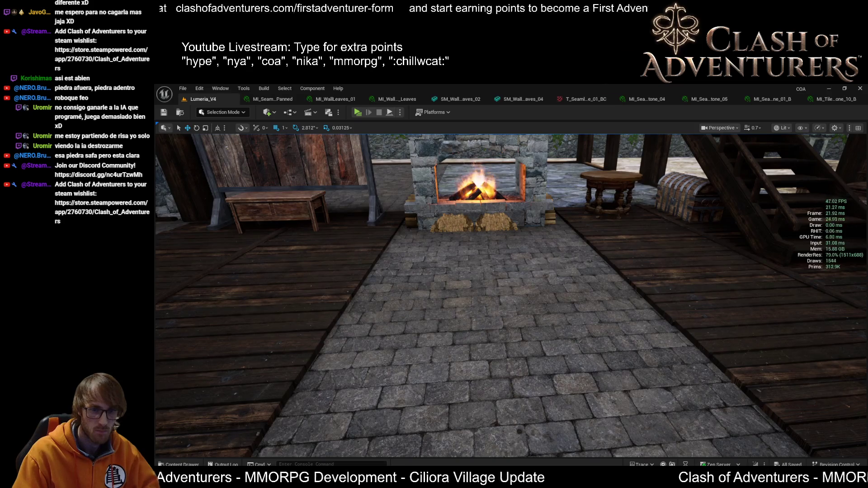
key(ctrl+Tab)
mouse_move(438, 289)
mouse_down()
mouse_move(438, 273)
mouse_move(411, 285)
mouse_up()
mouse_move(354, 272)
mouse_down()
mouse_move(353, 262)
mouse_move(353, 275)
mouse_move(316, 276)
mouse_up()
scroll(353, 272, up, 5)
scroll(450, 297, up, 3)
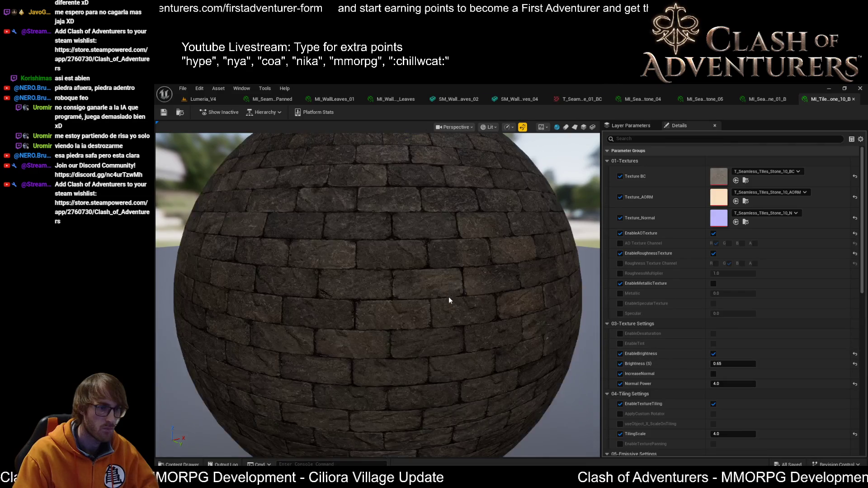
drag(450, 298, 414, 273)
Return to the Lumeria_V4 level and fly through the room toward the windows
click(199, 99)
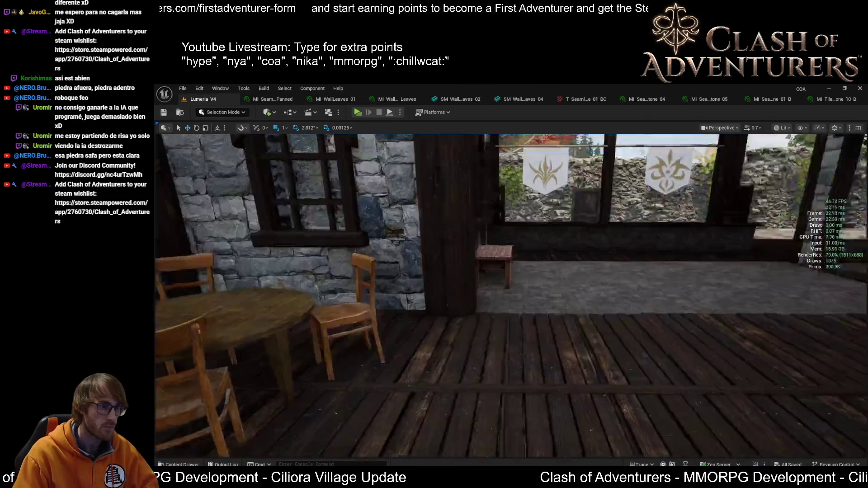
drag(511, 294, 452, 293)
mouse_move(550, 303)
mouse_down()
mouse_move(537, 319)
mouse_move(550, 303)
mouse_up()
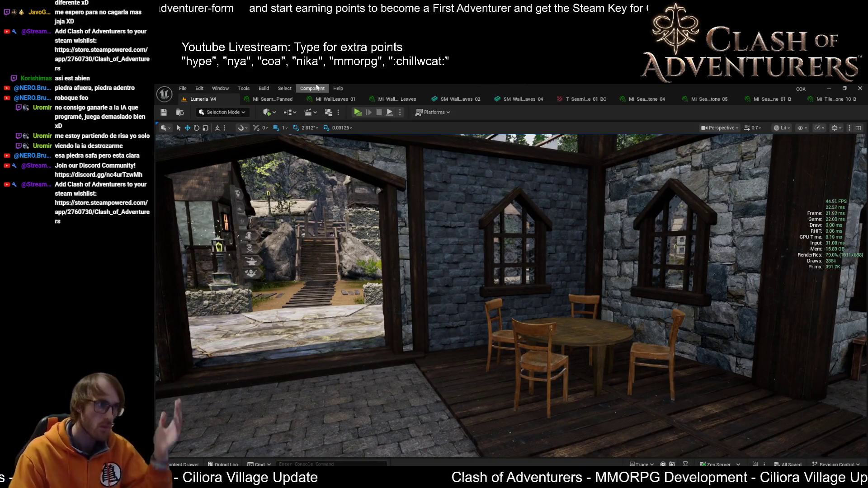
Open Quixel Bridge from the Window menu and browse the Environment collection
click(221, 88)
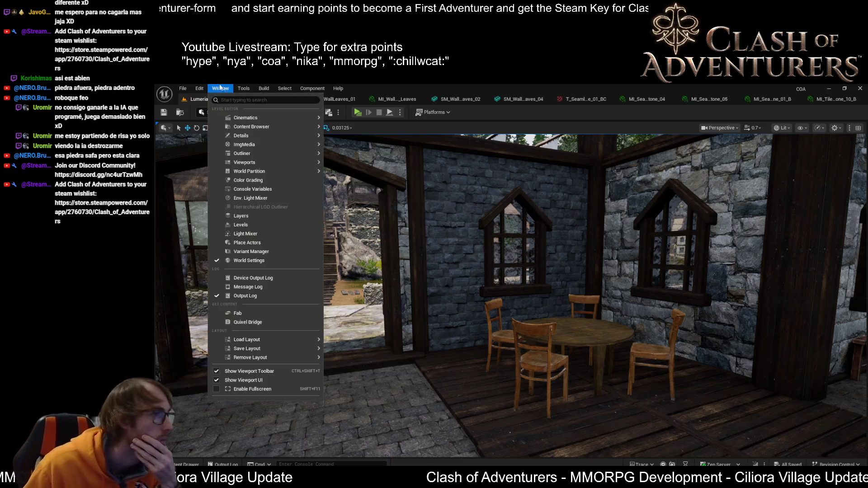
click(265, 314)
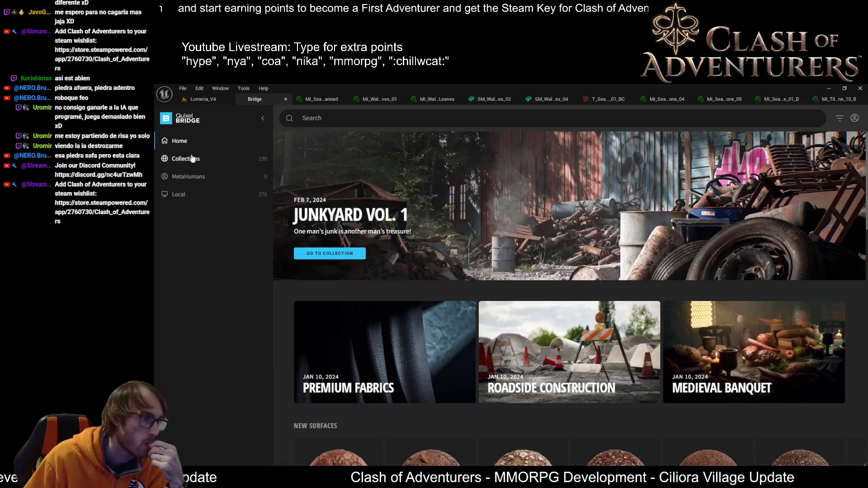
click(193, 158)
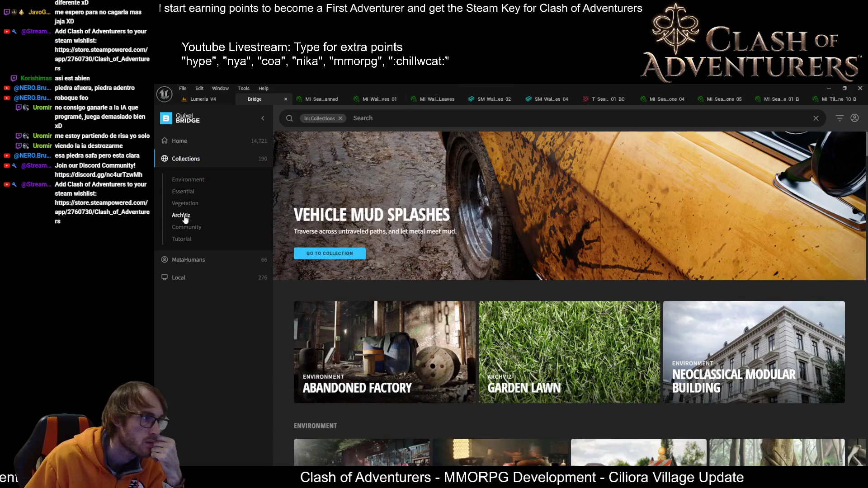
click(201, 179)
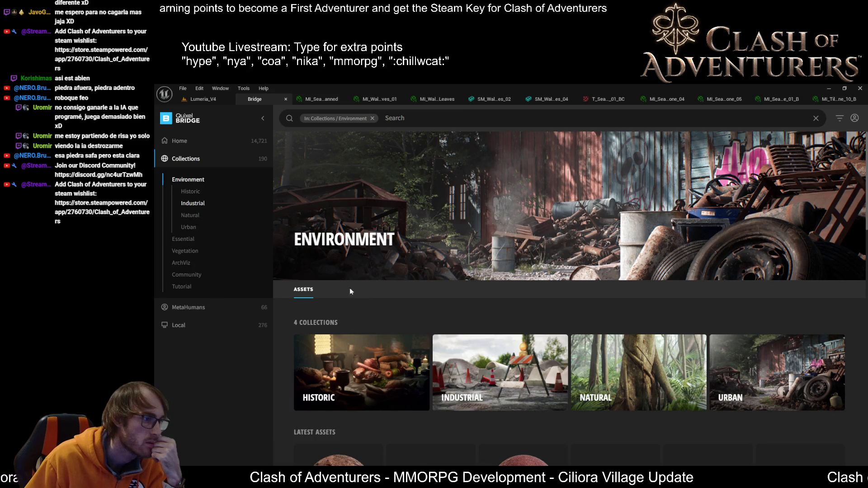
scroll(412, 345, down, 5)
scroll(411, 346, up, 3)
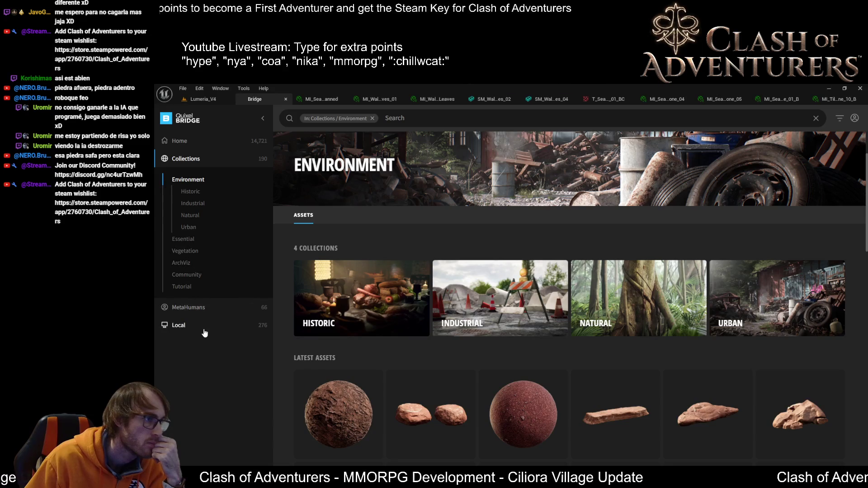
Browse Home > Surfaces > Stone > Castle and view Castle Cobblestone's details
click(194, 144)
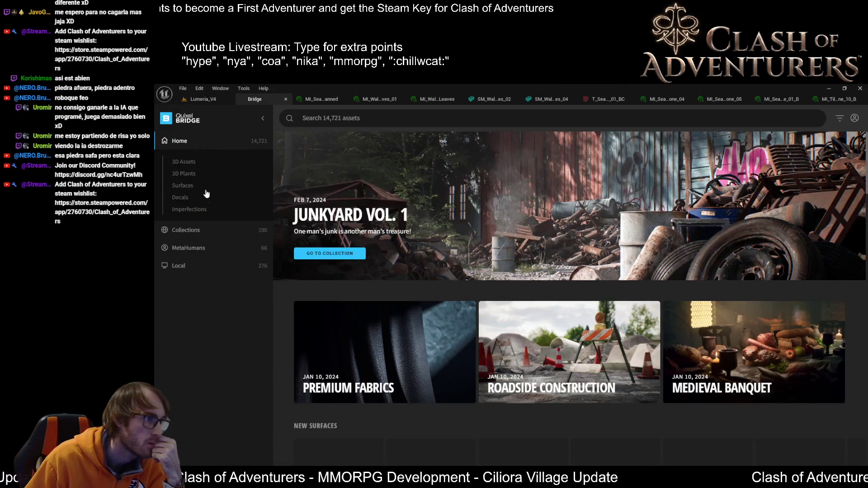
click(183, 186)
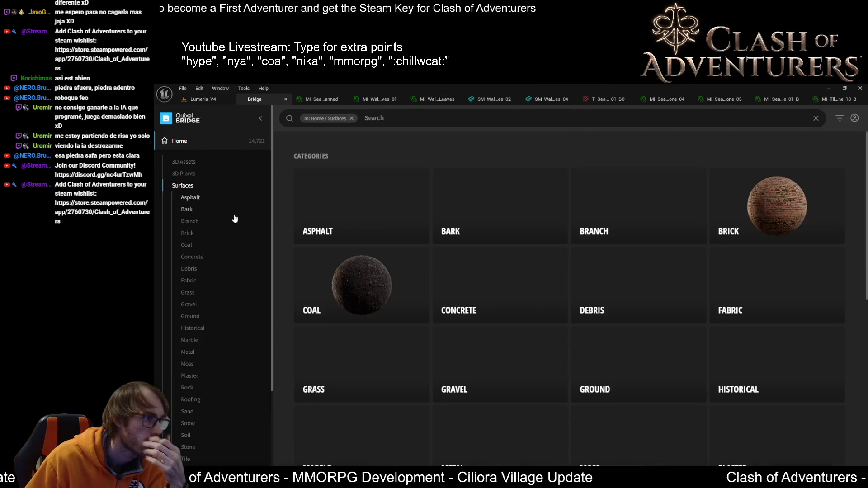
scroll(248, 333, down, 3)
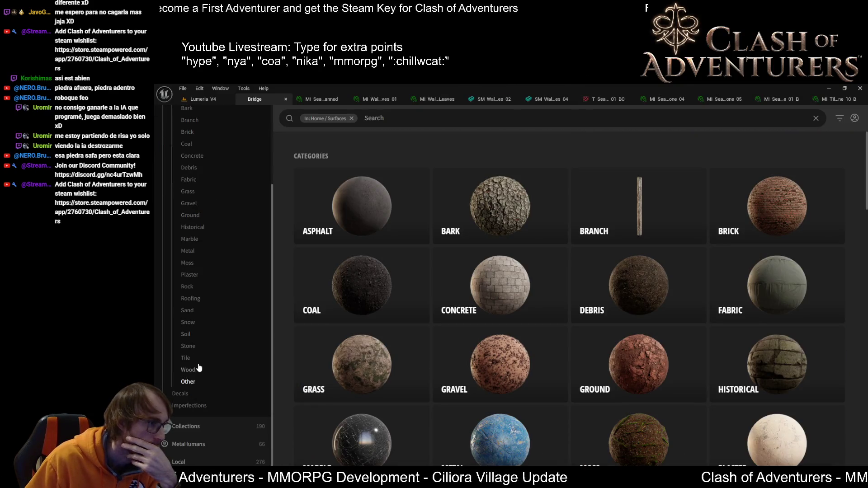
click(189, 347)
scroll(226, 354, down, 2)
click(198, 283)
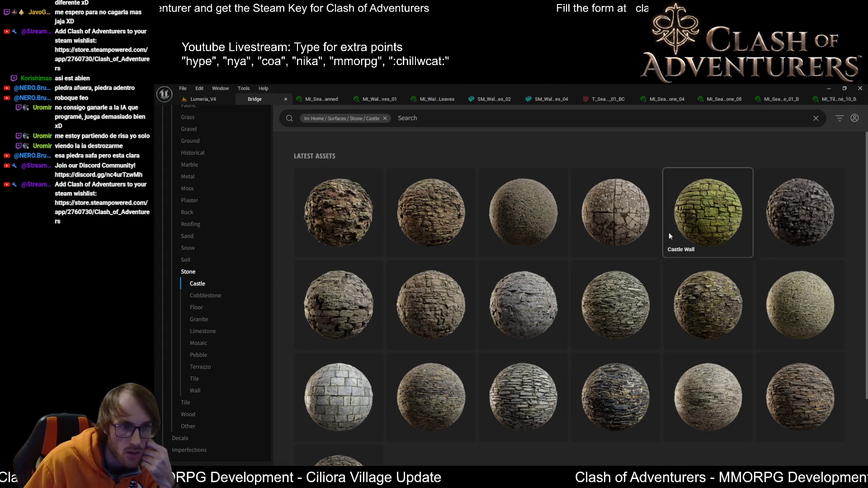
scroll(700, 227, down, 2)
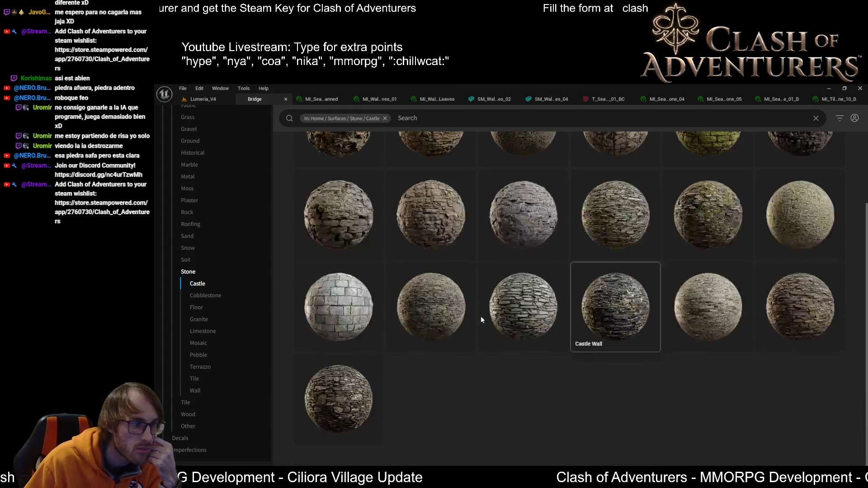
click(360, 322)
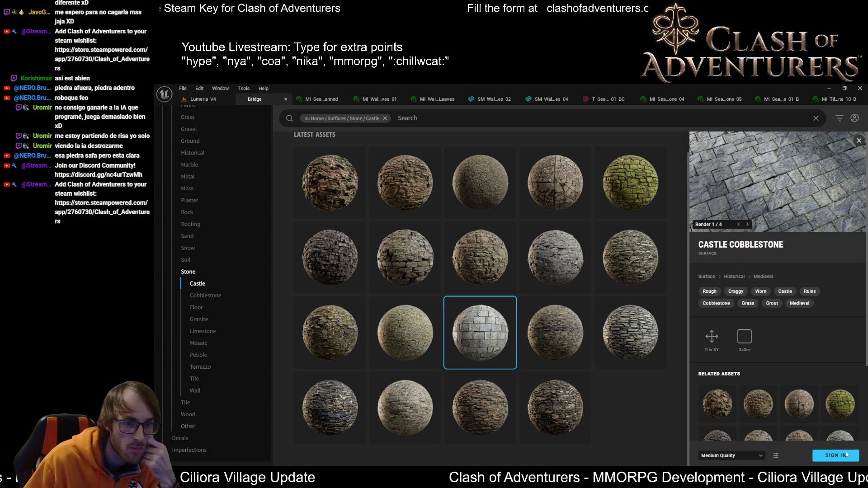
Switch to the Cobblestone category, then to the Stone Wall category
click(216, 296)
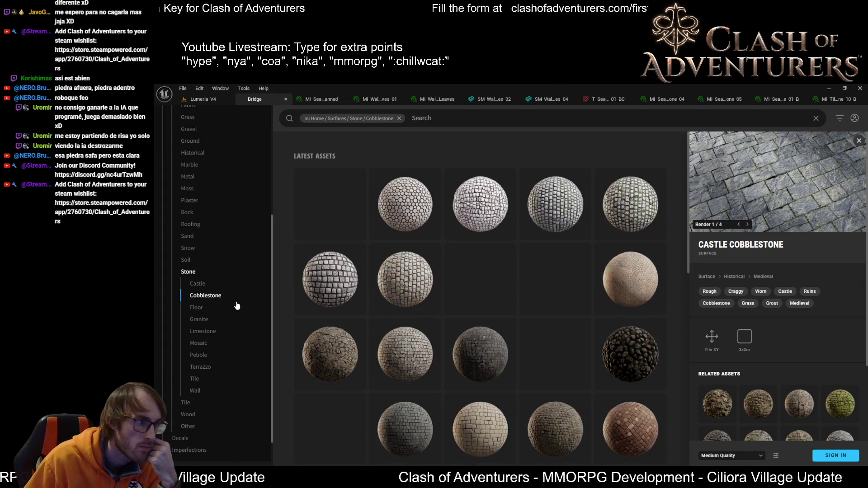
scroll(543, 287, down, 3)
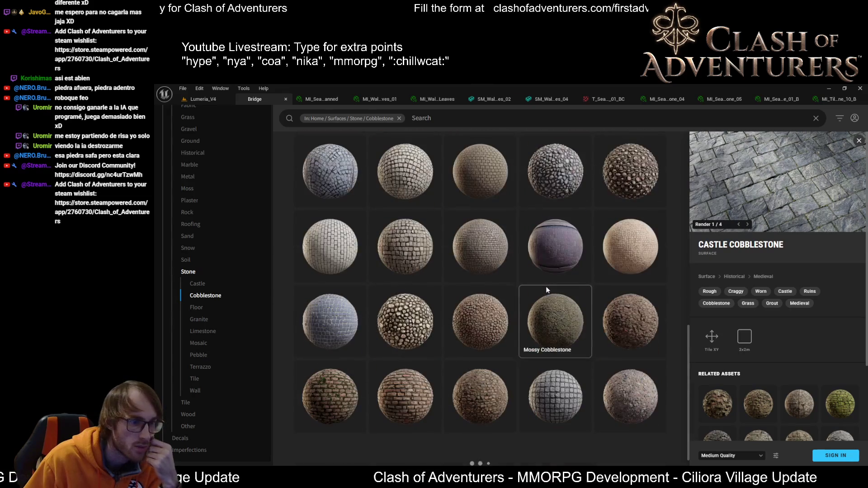
scroll(550, 285, down, 3)
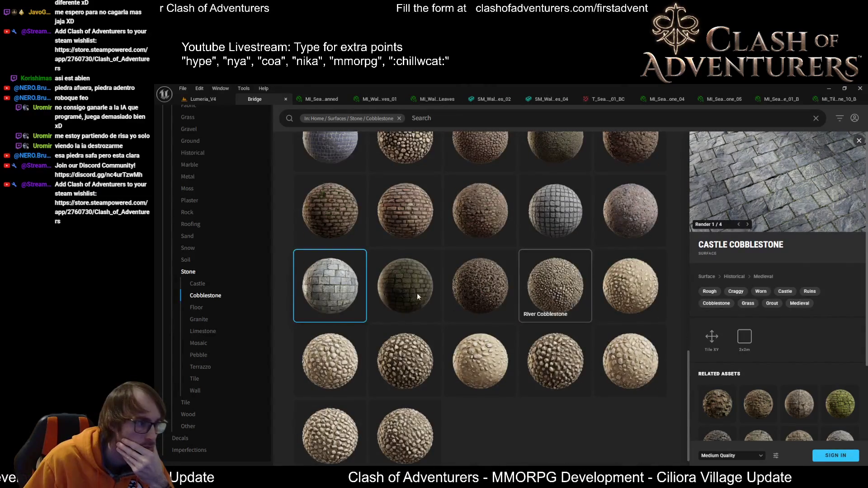
click(195, 390)
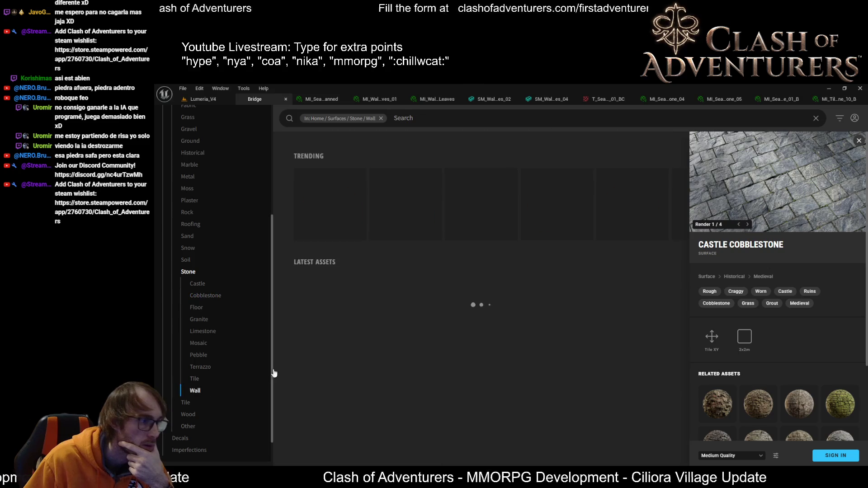
View details of several walls, including Stone Wall, Flagstone Wall and Decorative Stone Wall
scroll(566, 300, down, 3)
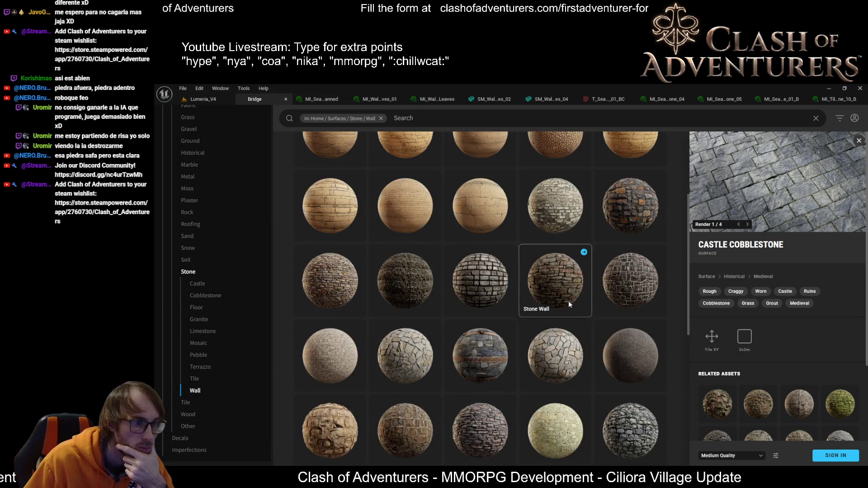
click(502, 294)
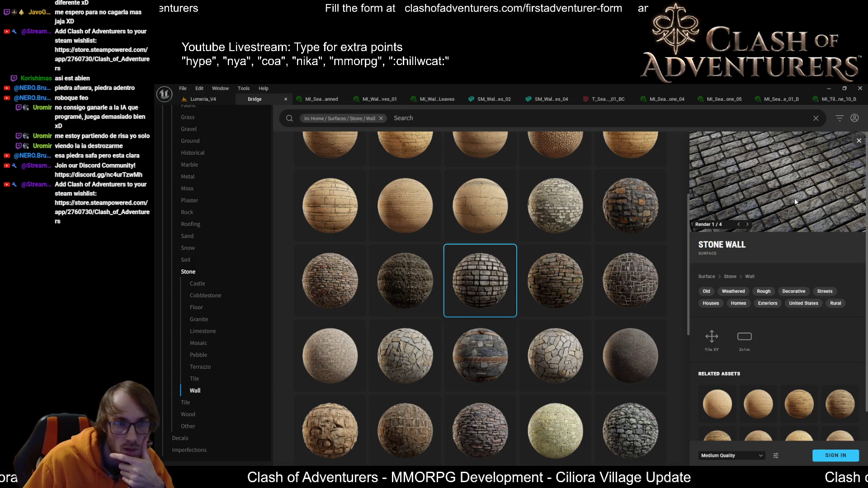
click(817, 459)
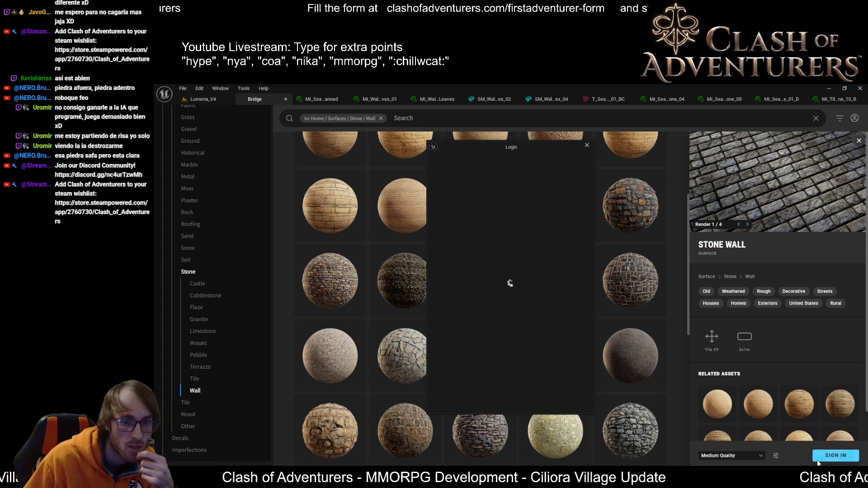
click(486, 430)
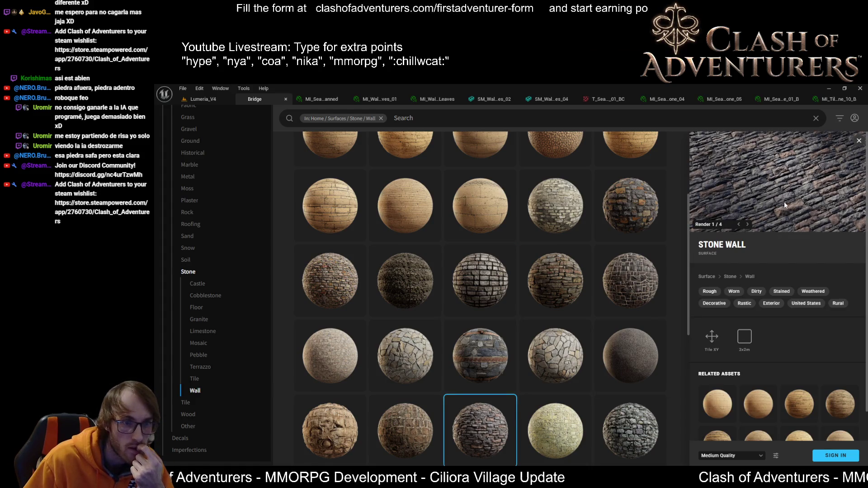
scroll(536, 313, down, 3)
scroll(571, 319, up, 2)
click(571, 319)
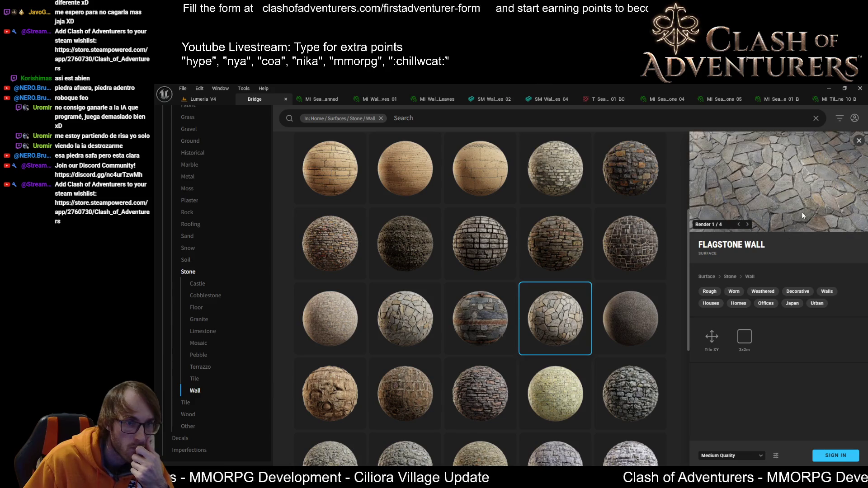
click(617, 232)
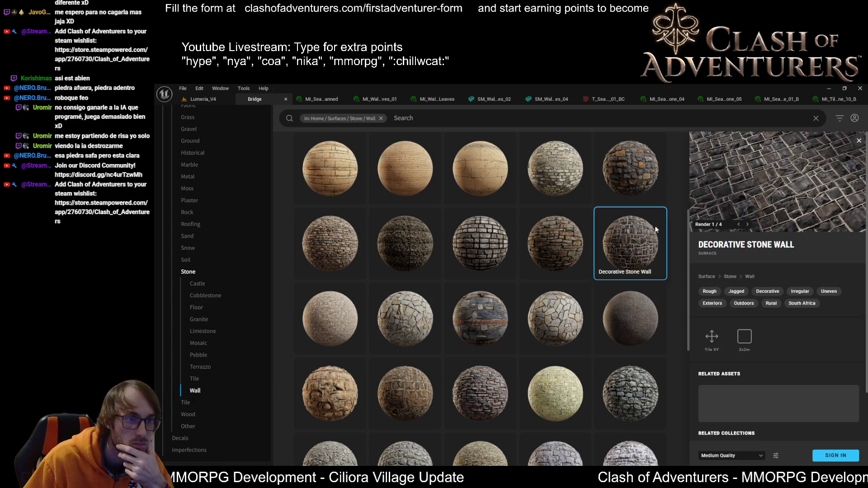
Compare more Stone Wall surfaces, including the dark cobbled and pale brick variants
click(540, 256)
click(489, 246)
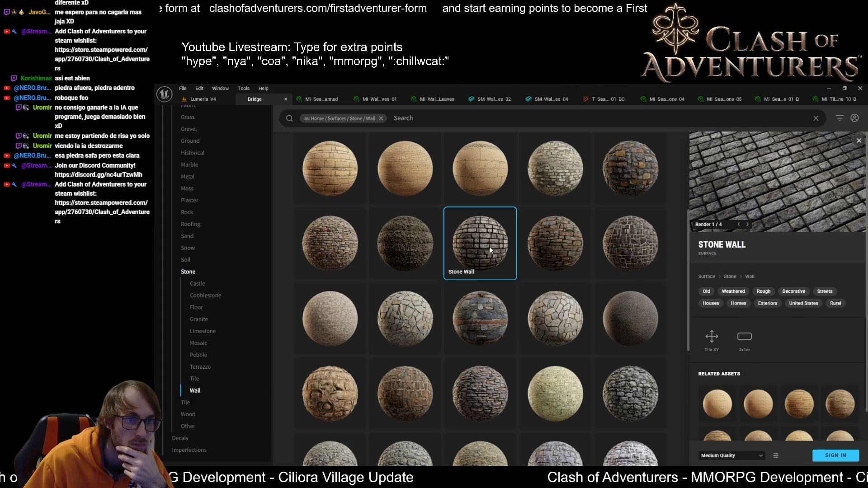
click(624, 394)
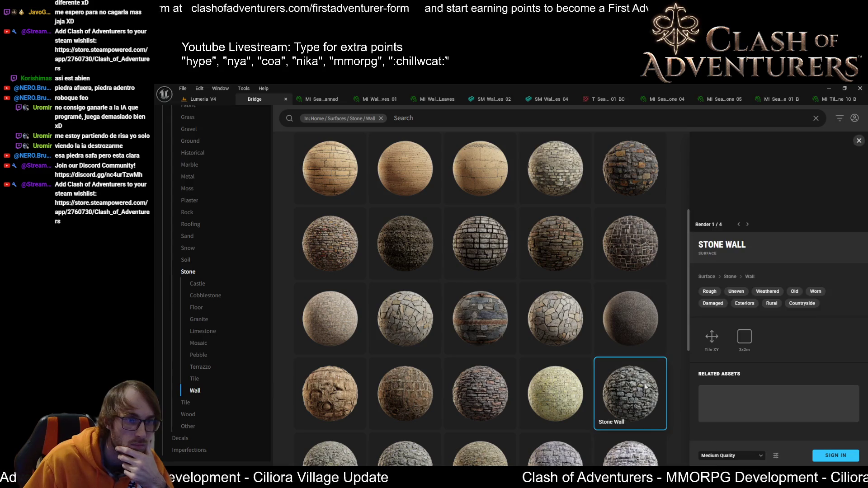
scroll(579, 314, down, 1)
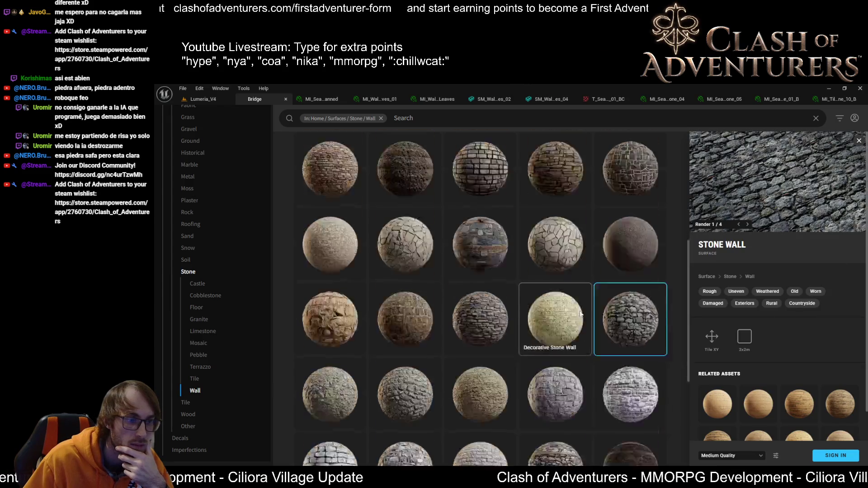
scroll(583, 311, down, 3)
click(333, 392)
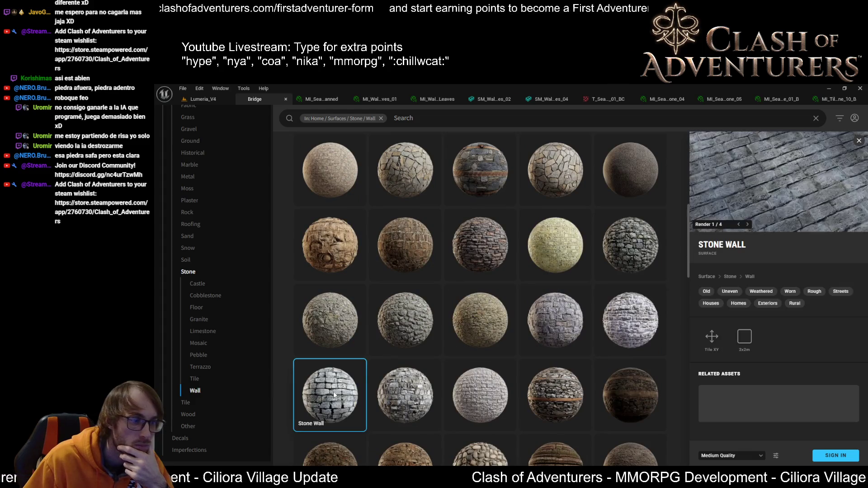
click(429, 390)
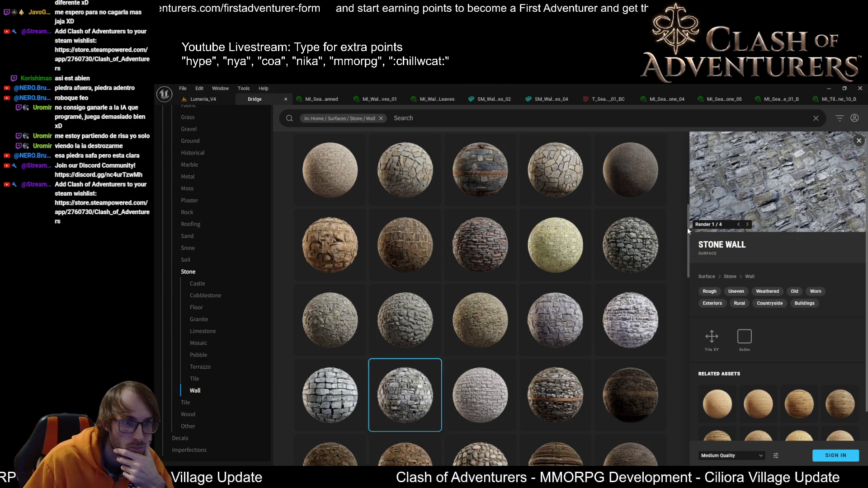
Step through a surface's preview renders, then reopen the 2x1m dark weathered Stone Wall
click(747, 225)
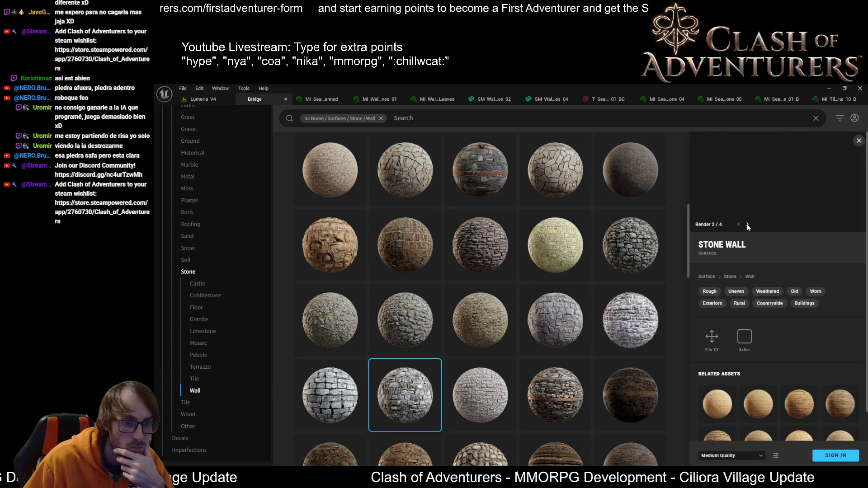
scroll(404, 295, up, 5)
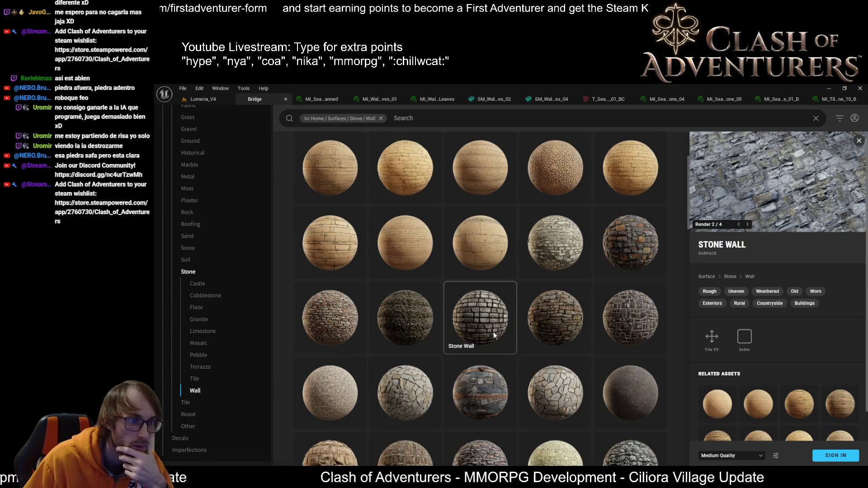
click(493, 332)
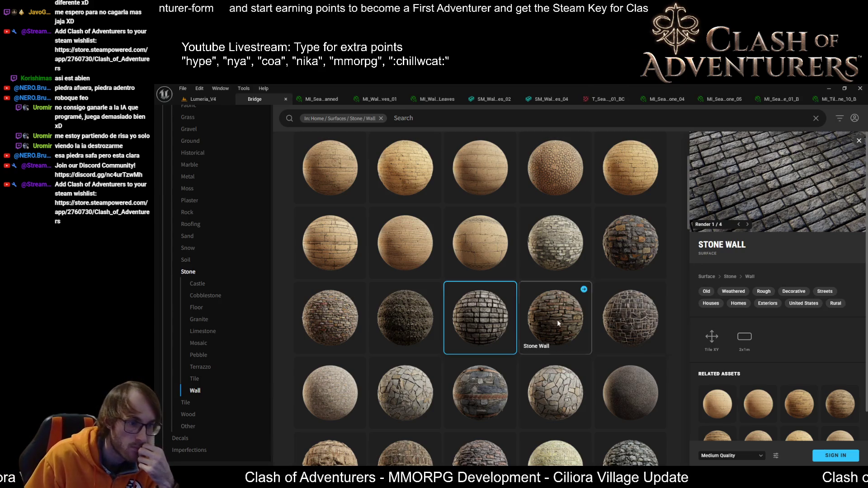
scroll(415, 322, down, 3)
scroll(565, 320, down, 4)
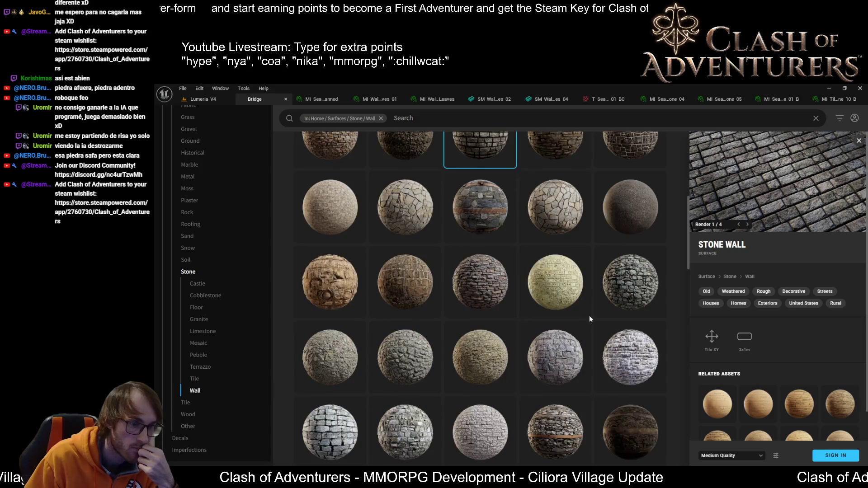
View the stacked castle-style Stone Wall and Mossy Stone Wall surfaces
scroll(610, 311, down, 1)
scroll(565, 326, down, 2)
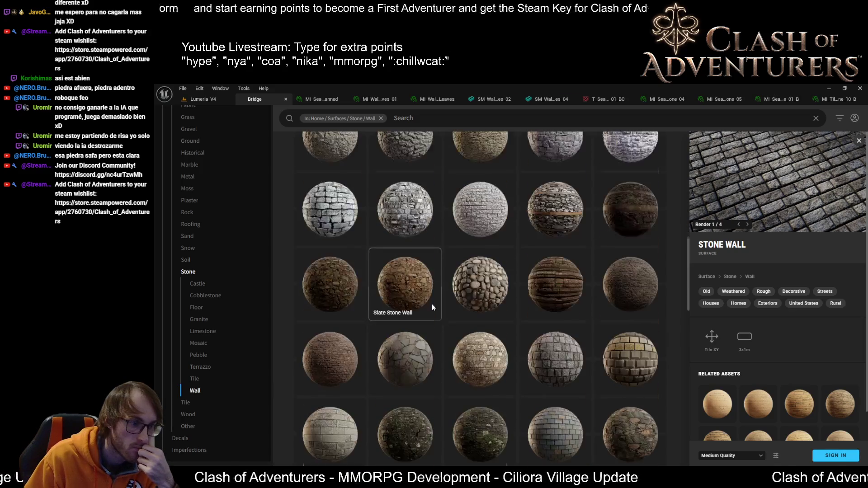
click(577, 359)
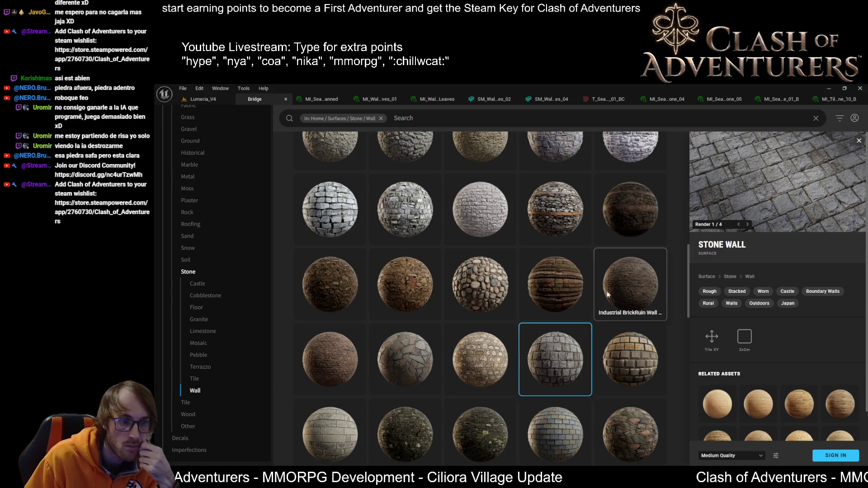
scroll(604, 296, down, 1)
scroll(606, 295, down, 3)
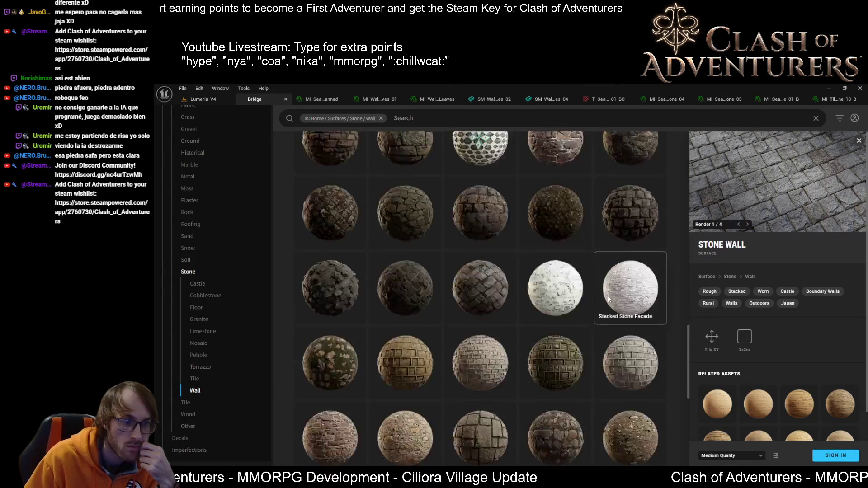
click(465, 410)
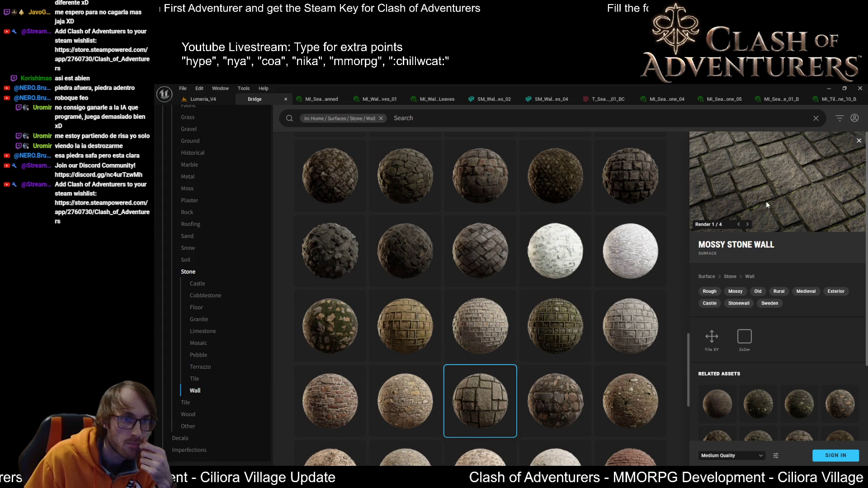
Reload the Mossy Stone Wall details, then view the Stacked Stone Wall
scroll(582, 305, down, 3)
click(568, 286)
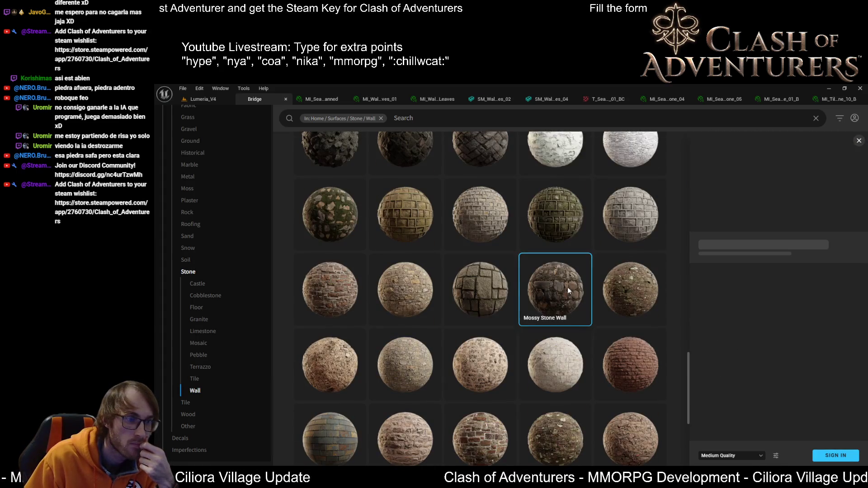
click(475, 300)
scroll(517, 331, down, 5)
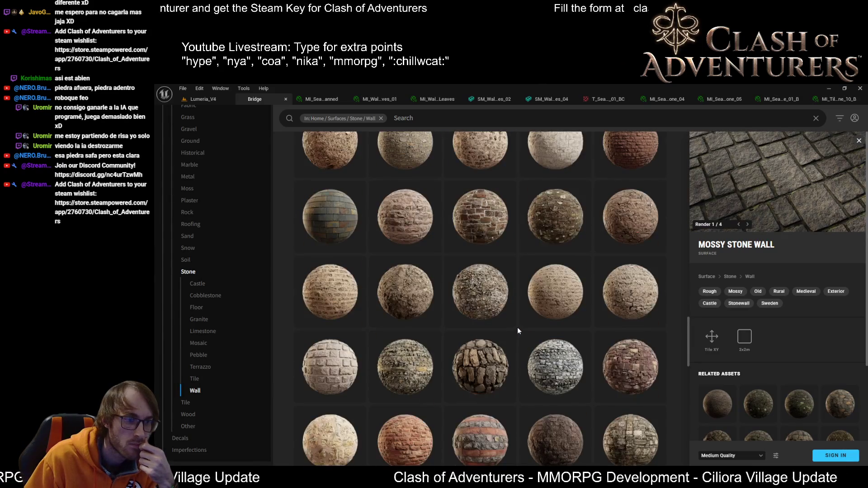
scroll(518, 331, down, 7)
click(640, 333)
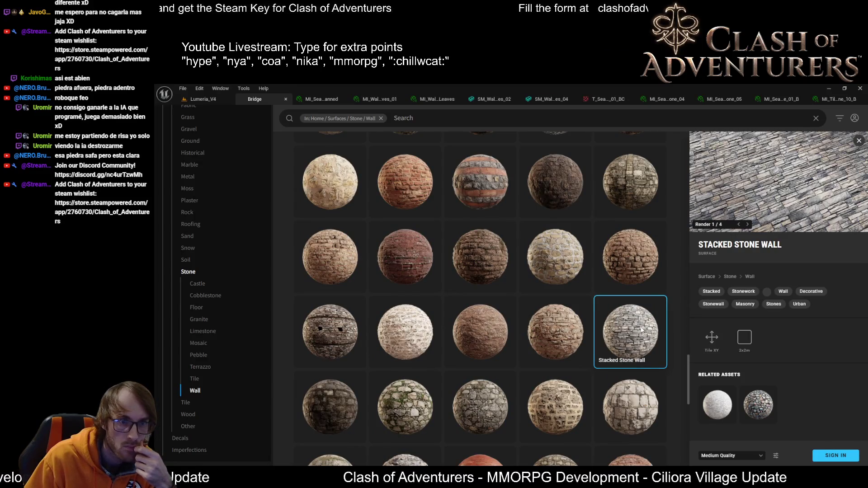
Review Ancient Temple and Roman Aqueduct walls, ending on a grey grouted 2x2m Stone Wall
scroll(538, 382, down, 5)
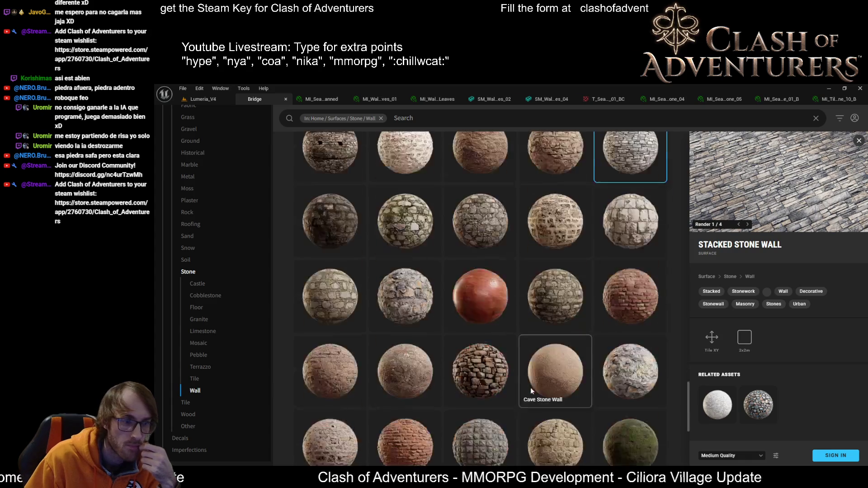
scroll(516, 319, down, 2)
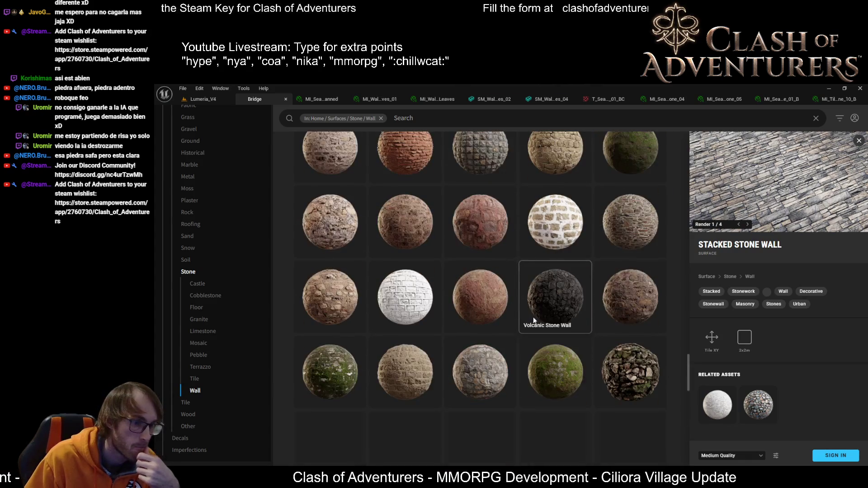
scroll(540, 309, down, 5)
scroll(540, 310, down, 3)
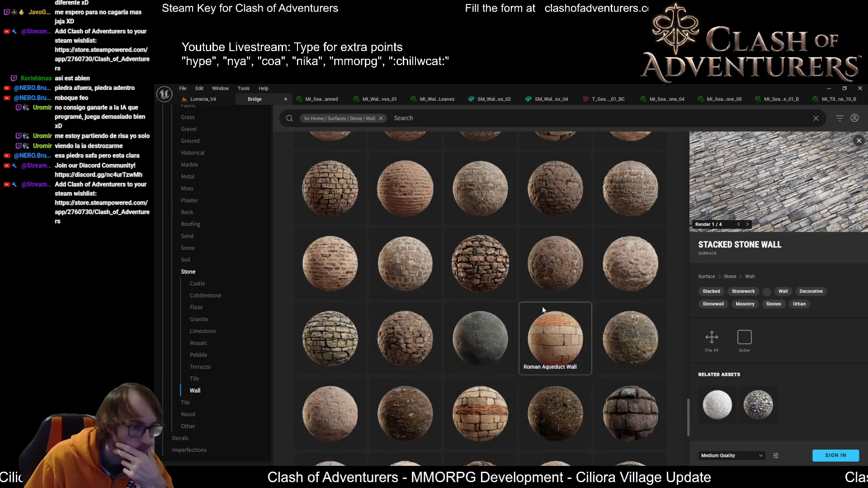
scroll(544, 303, down, 3)
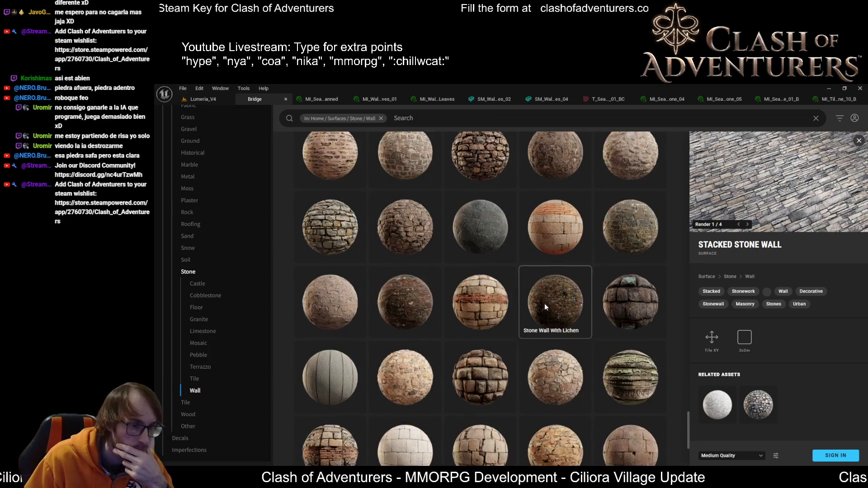
click(620, 307)
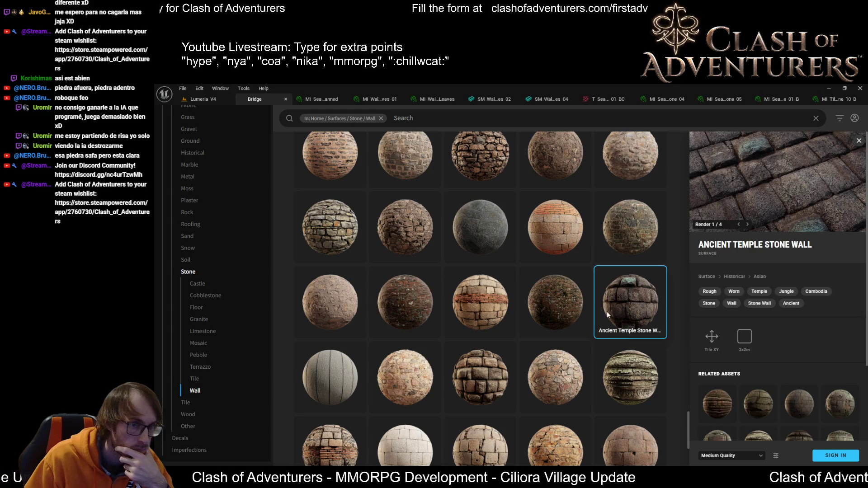
click(488, 383)
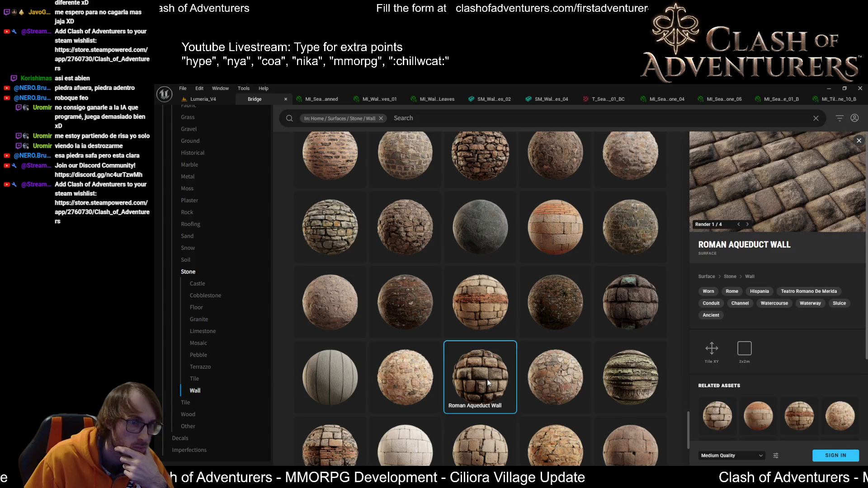
scroll(478, 320, down, 3)
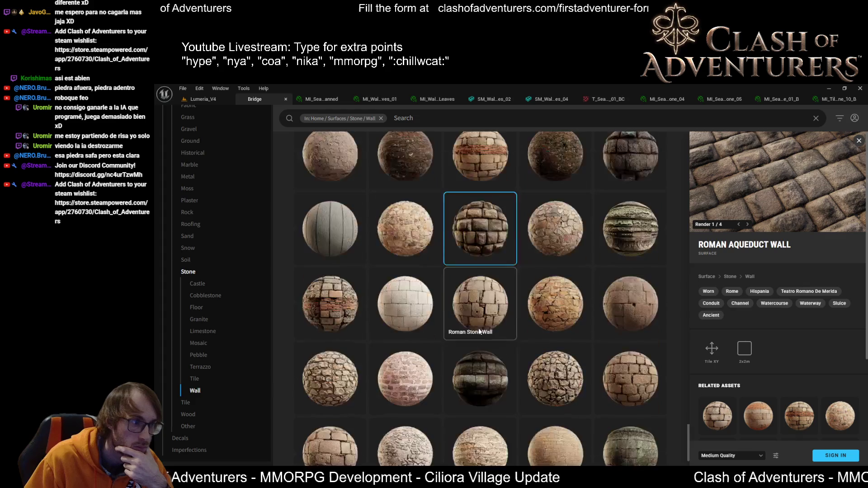
scroll(484, 327, down, 2)
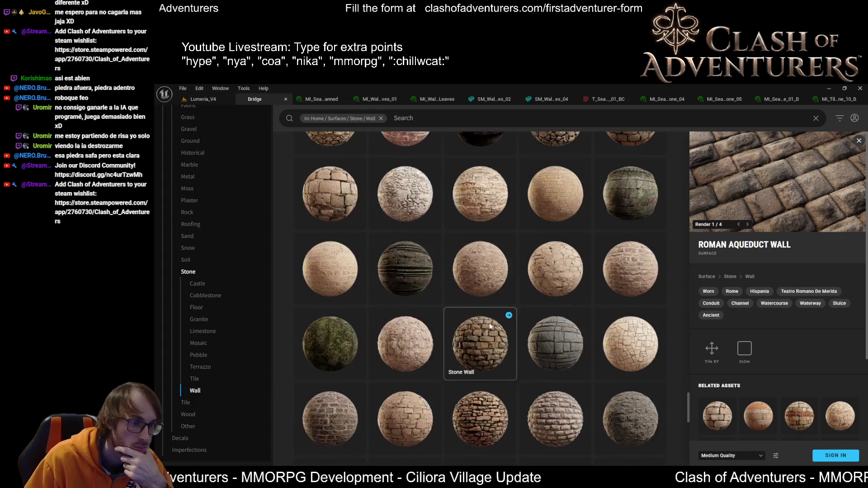
click(558, 339)
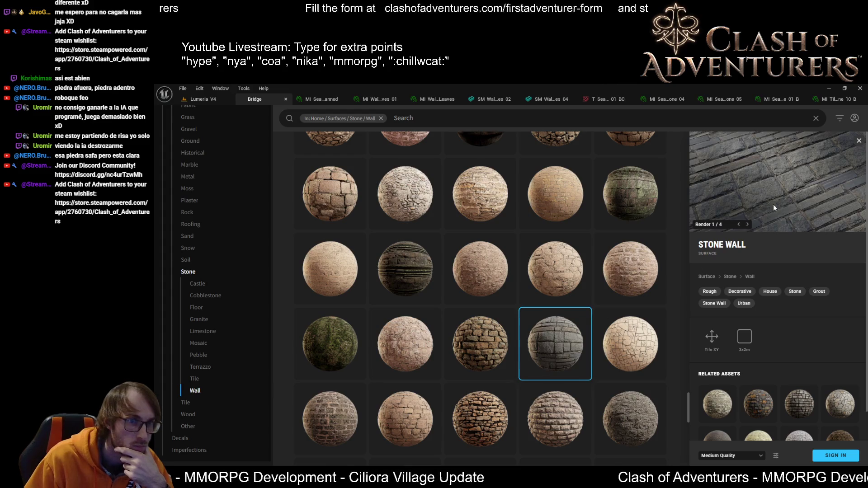
scroll(753, 213, down, 1)
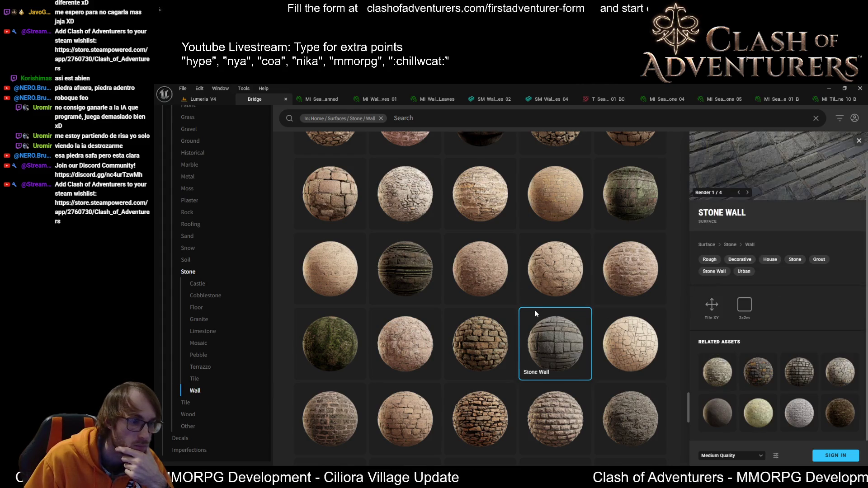
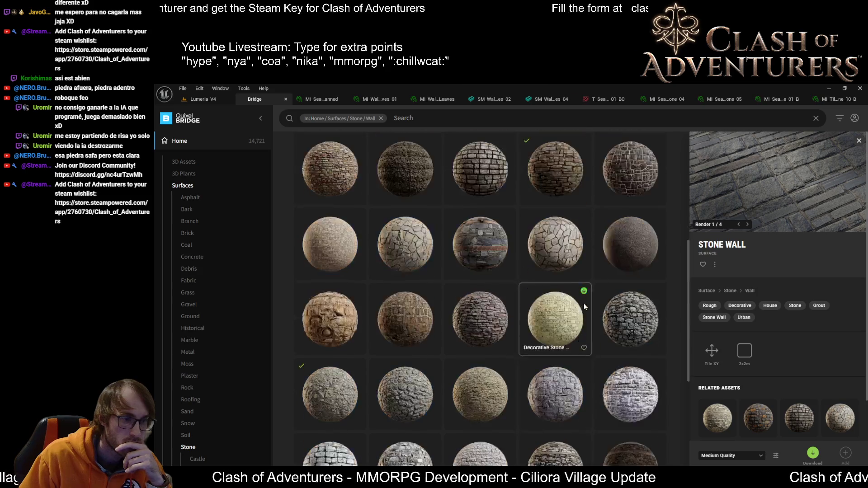
Compare the stone wall surfaces, then download the square-block Stone Wall at medium quality
click(630, 317)
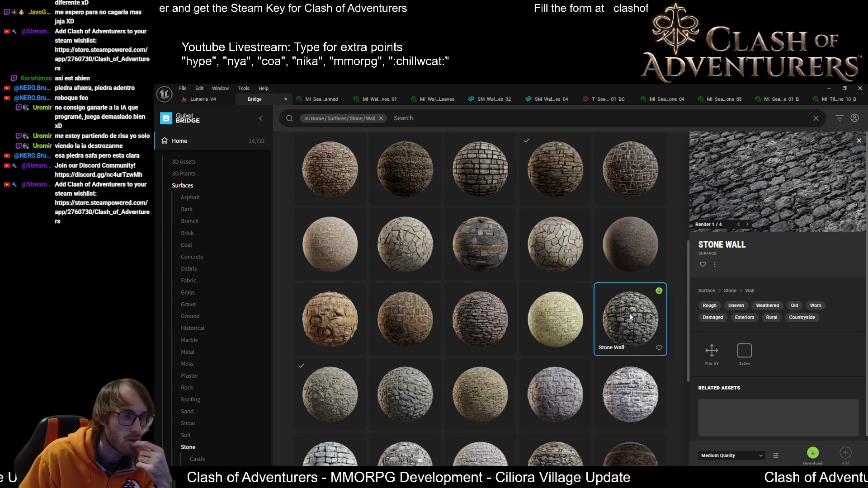
scroll(555, 357, down, 2)
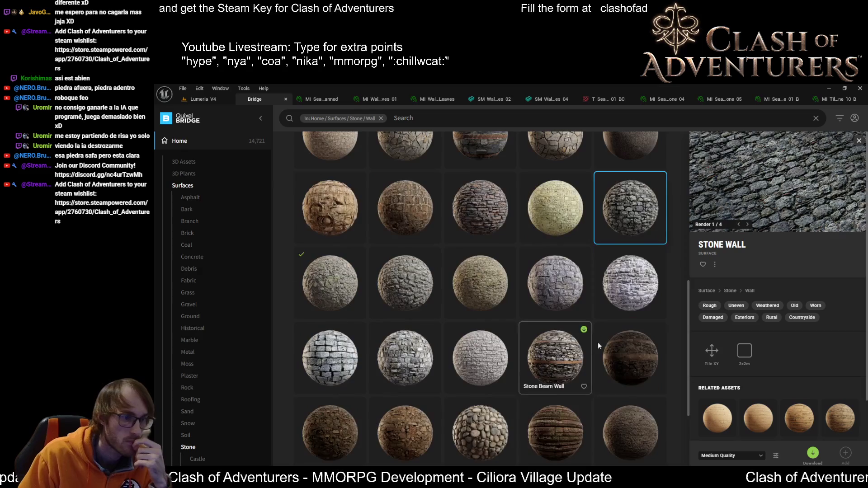
click(555, 357)
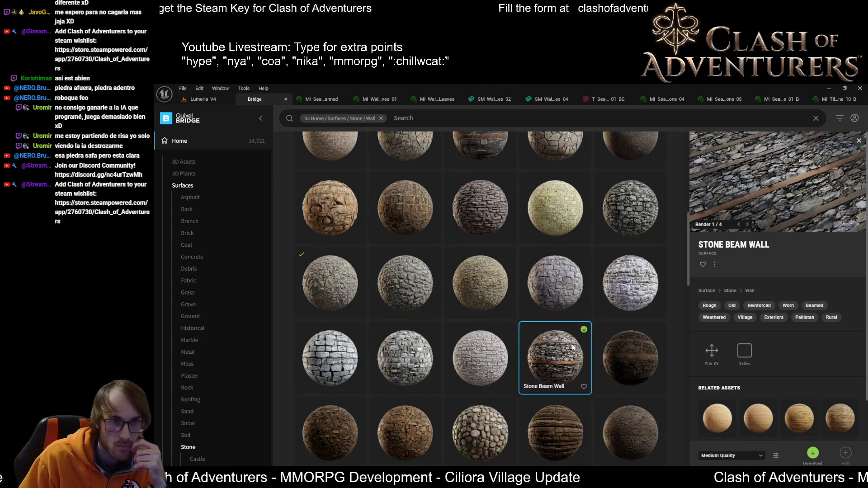
scroll(478, 351, down, 3)
click(554, 346)
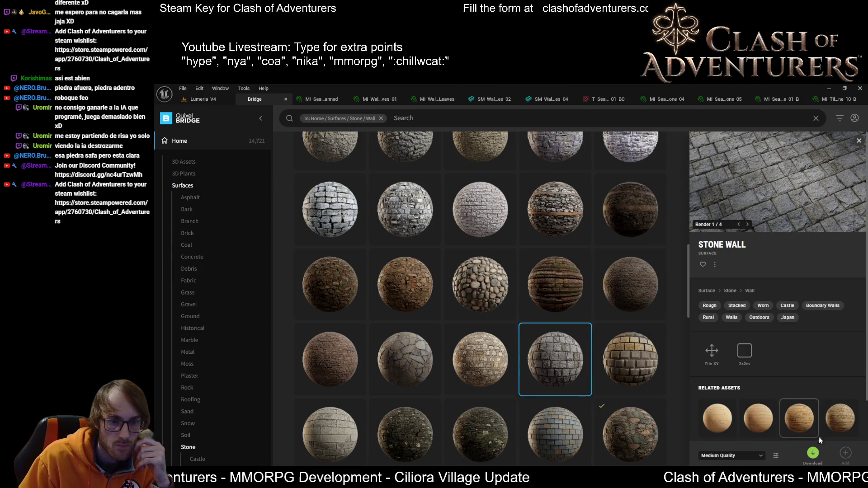
click(755, 455)
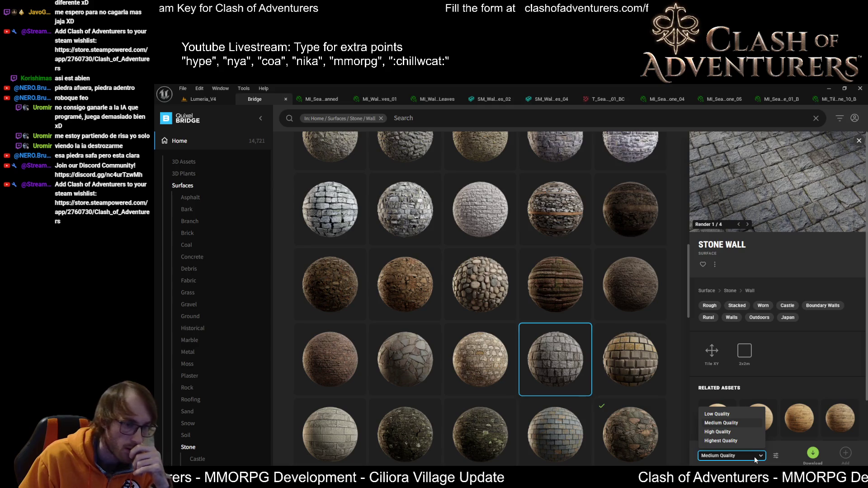
click(812, 454)
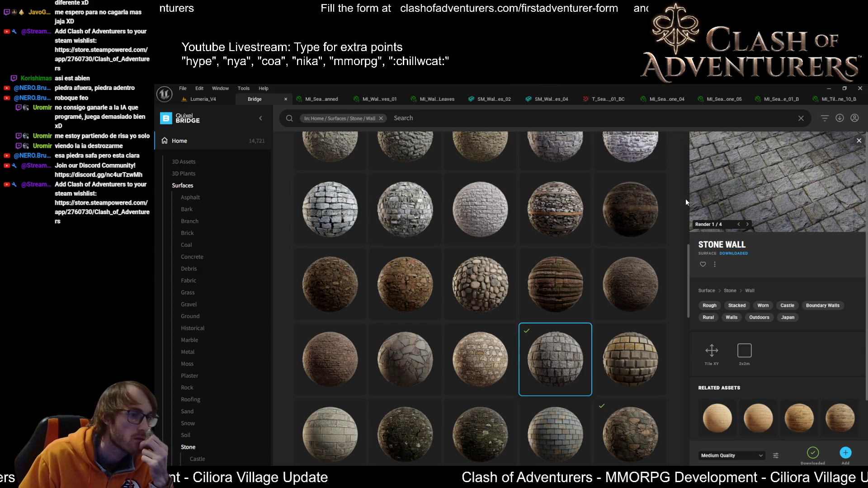
click(202, 99)
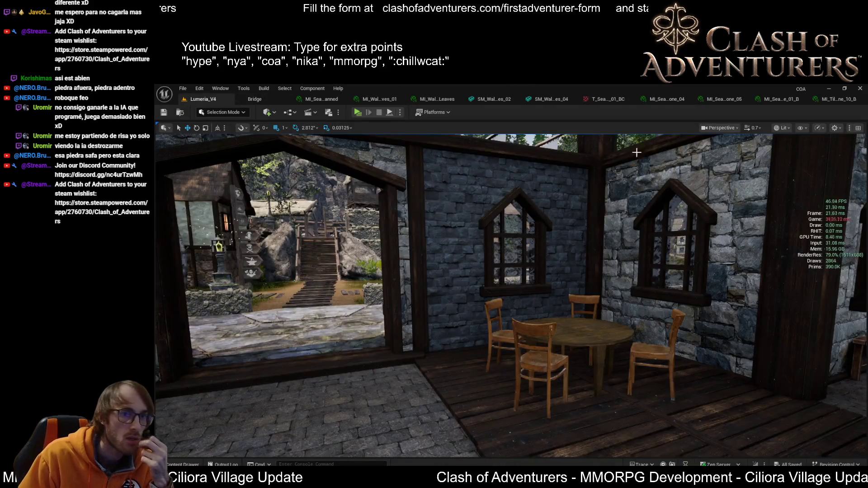
Select the window wall and open its stone-tiles material instance with Ctrl+E
click(643, 193)
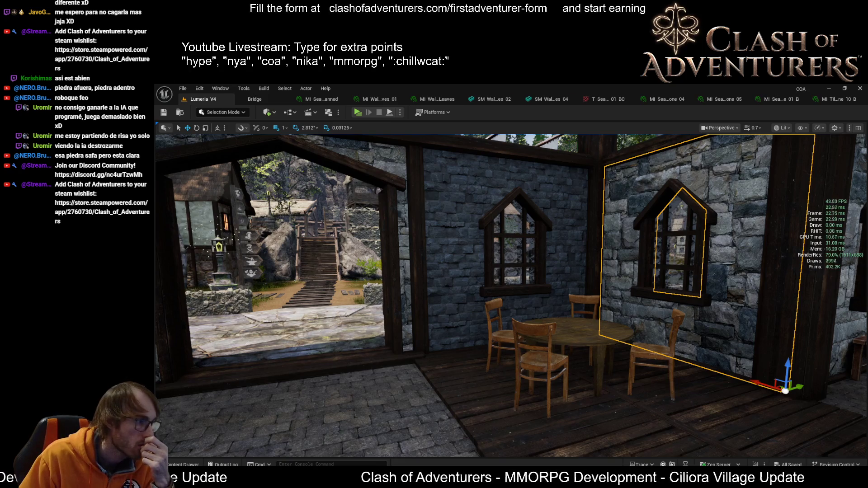
key(ctrl+e)
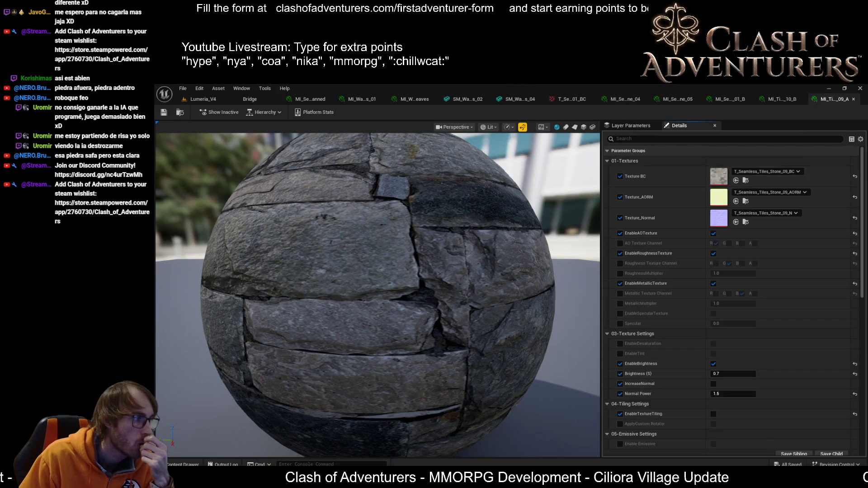
click(201, 98)
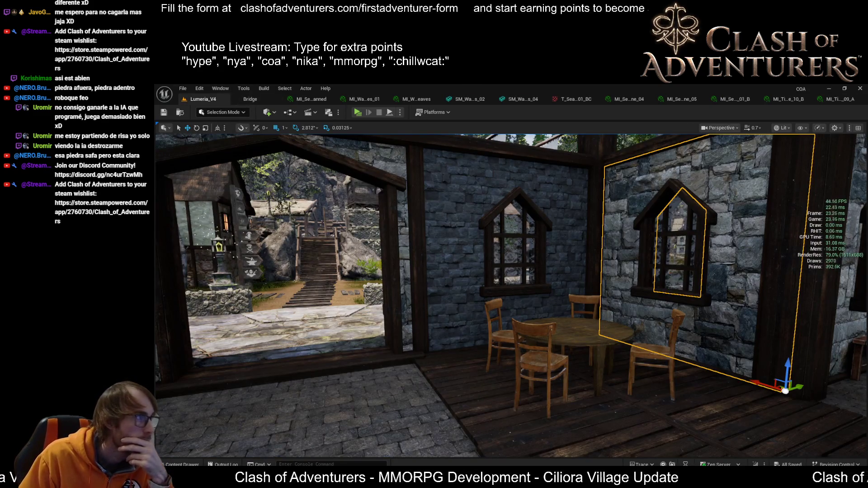
click(831, 105)
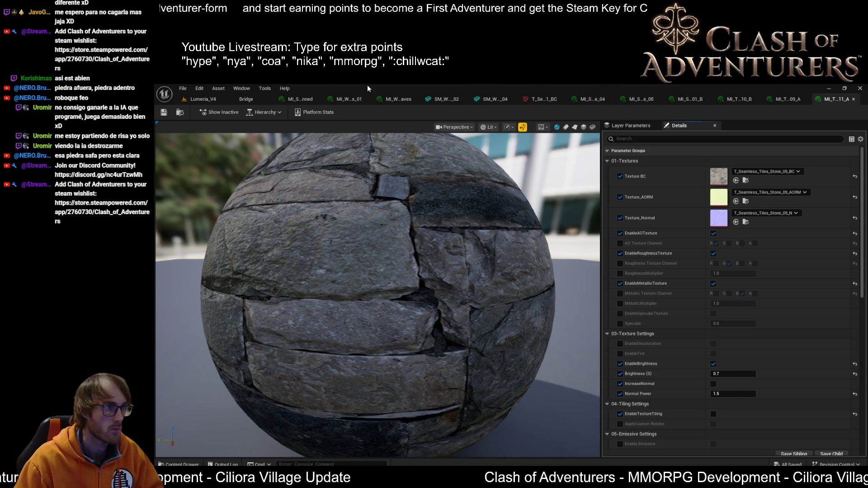
click(239, 99)
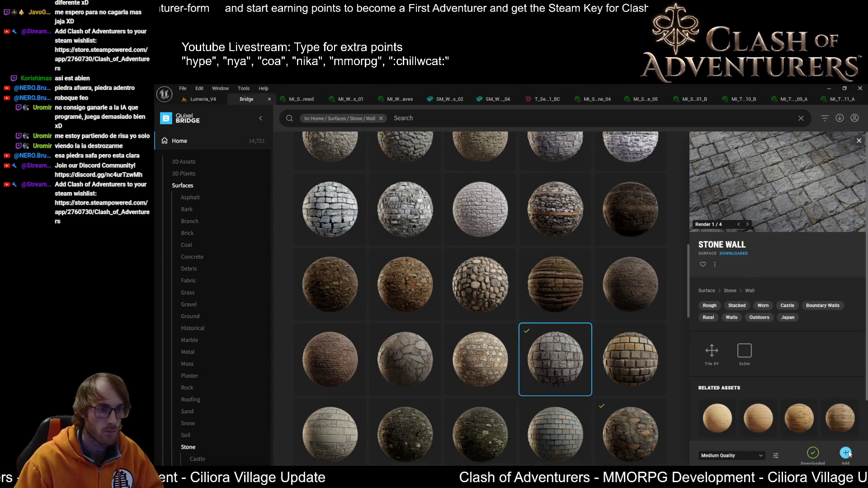
Assign the Stone Wall normal and AORM textures to the wall's material instance and save it
click(827, 99)
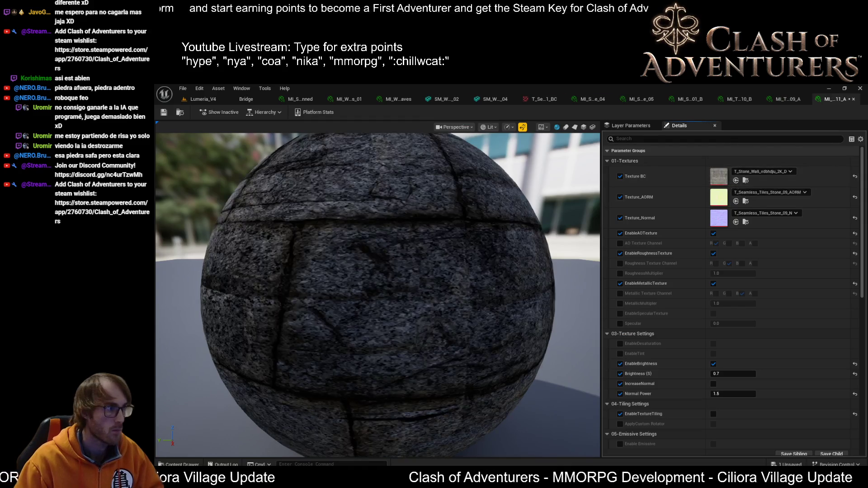
click(736, 222)
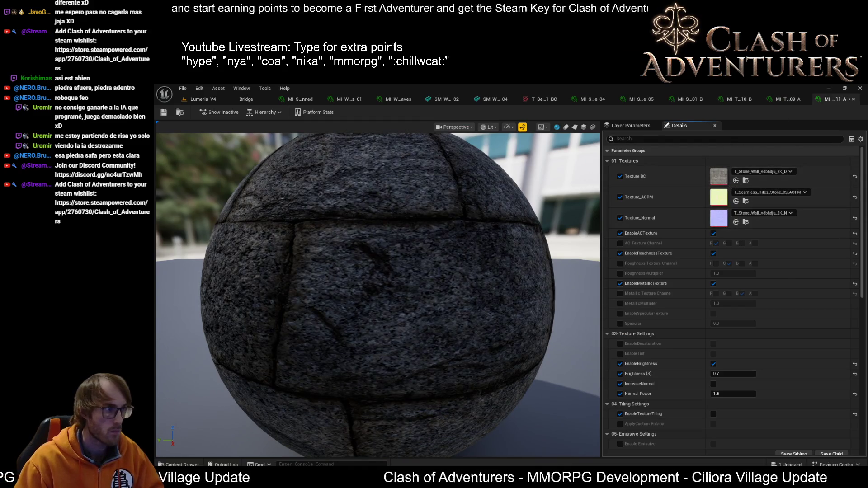
click(735, 201)
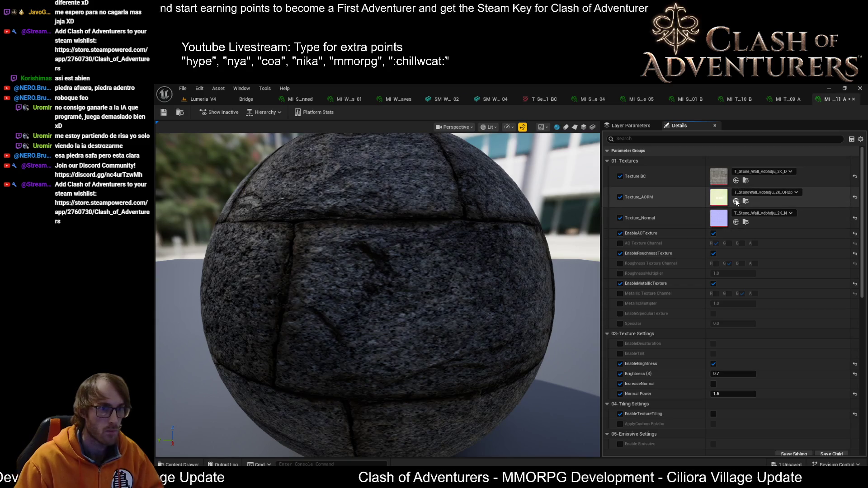
click(164, 112)
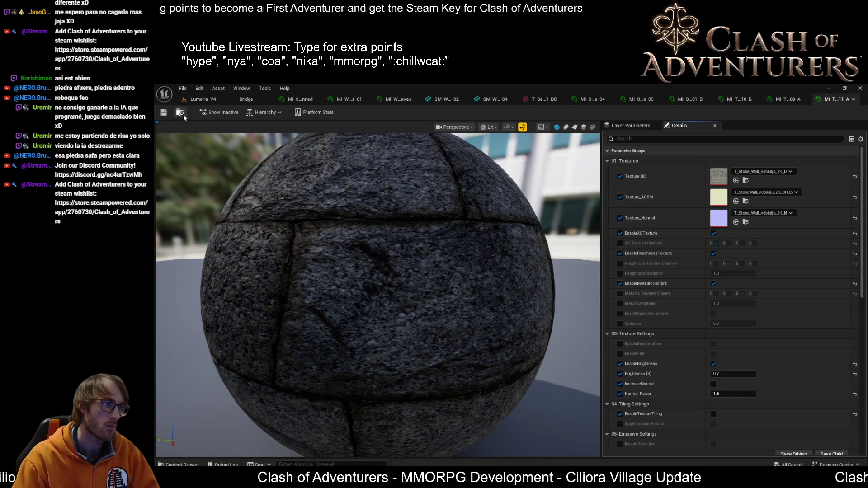
click(213, 97)
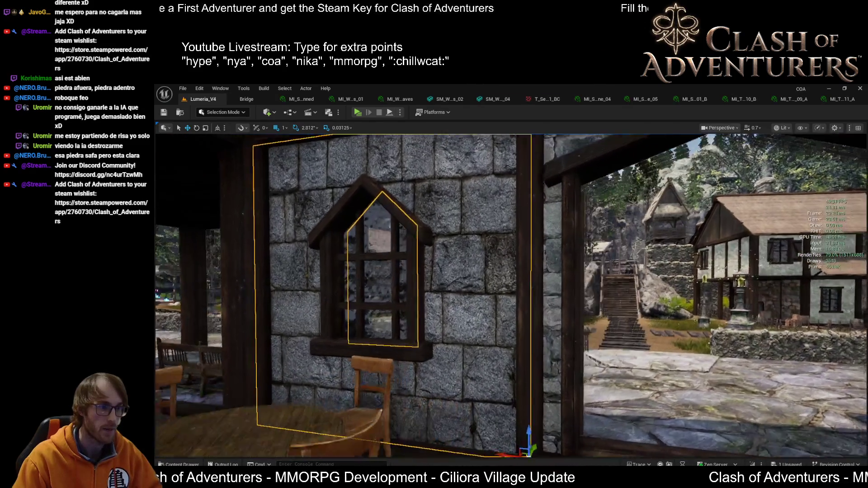
Fly around the hall to view the retextured window wall from several angles
scroll(521, 301, down, 5)
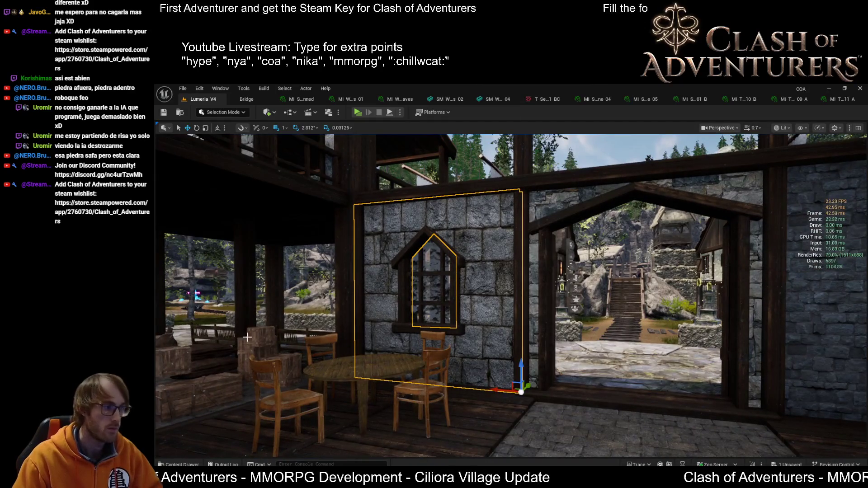
scroll(527, 324, up, 3)
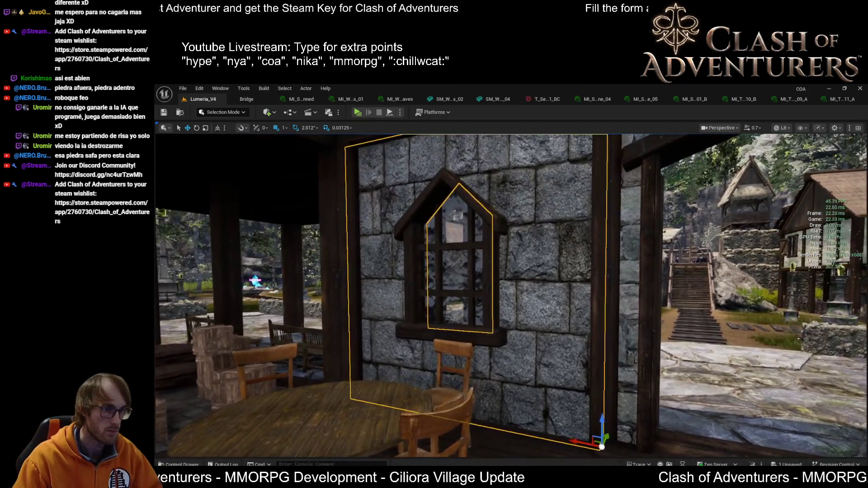
scroll(510, 294, down, 8)
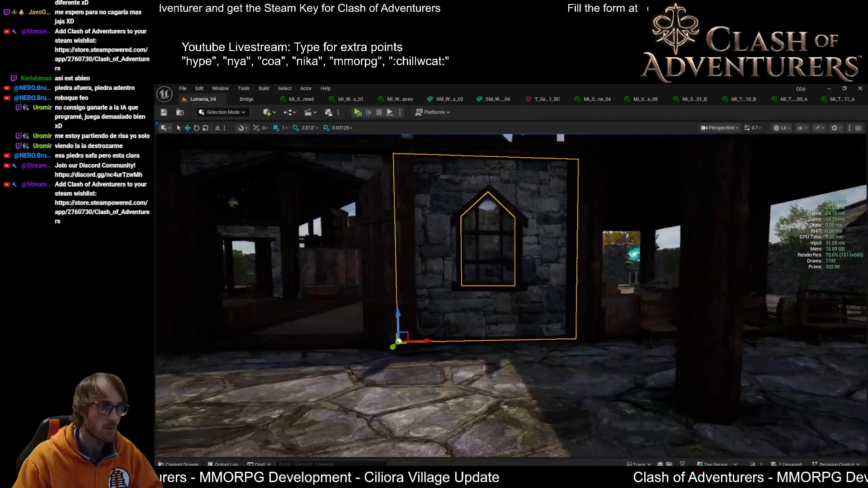
scroll(510, 294, down, 4)
scroll(542, 327, up, 3)
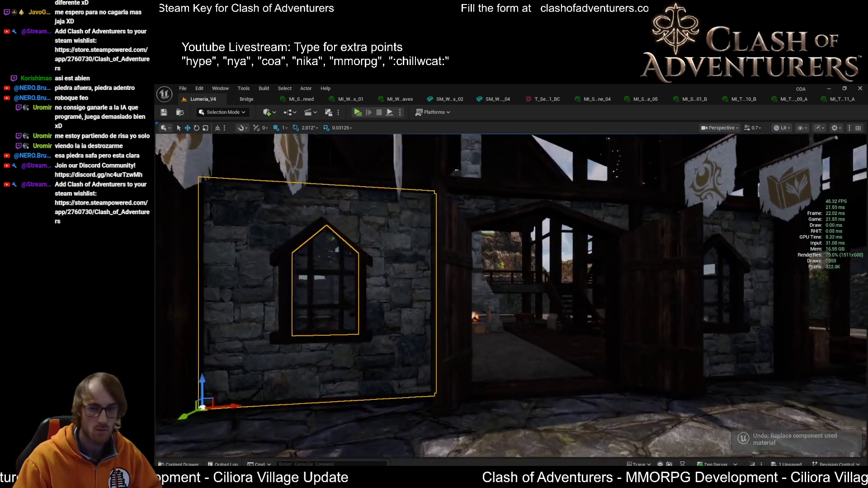
mouse_move(511, 294)
mouse_down()
mouse_move(438, 294)
mouse_move(502, 291)
mouse_move(650, 333)
mouse_up()
scroll(662, 305, down, 3)
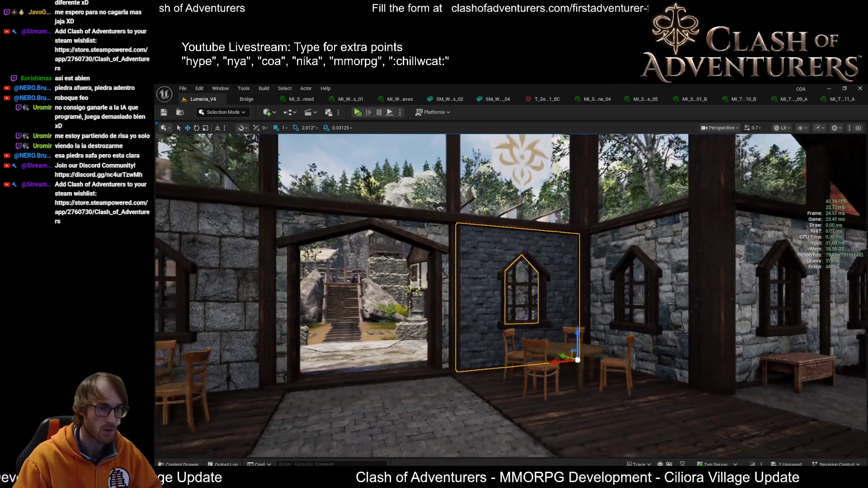
drag(674, 277, 595, 298)
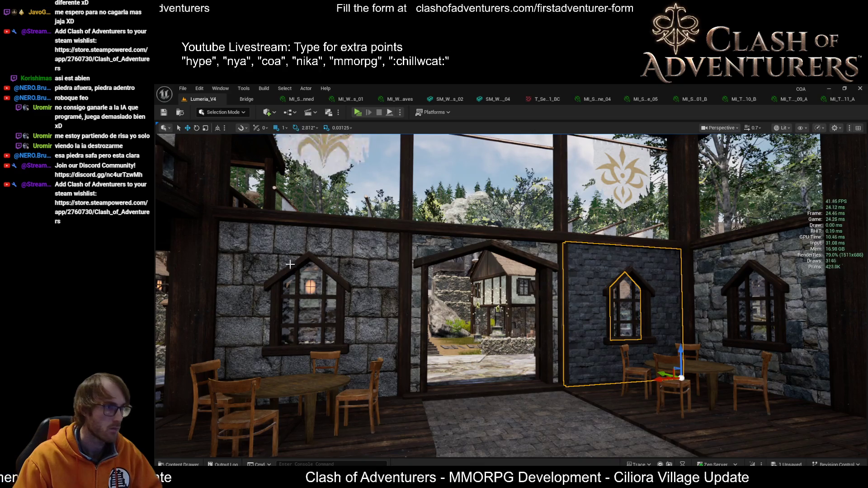
click(246, 99)
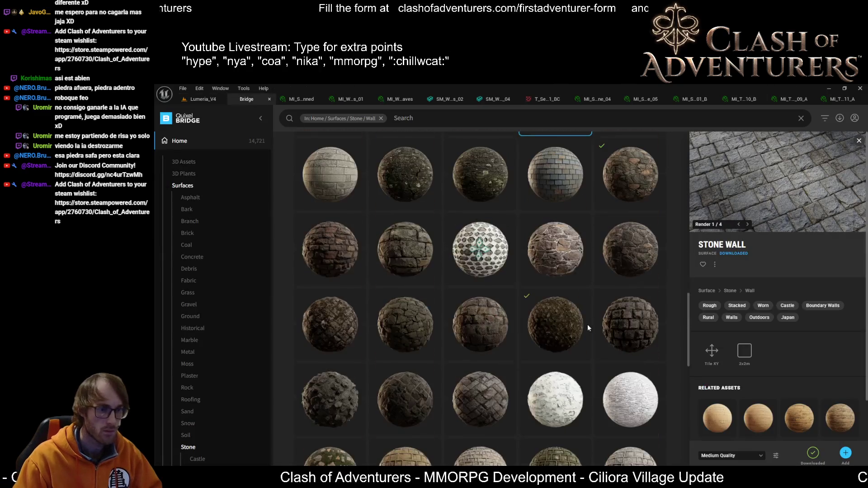
Download the Mossy Stone Wall surface from the Stone › Wall library
scroll(587, 217, down, 1)
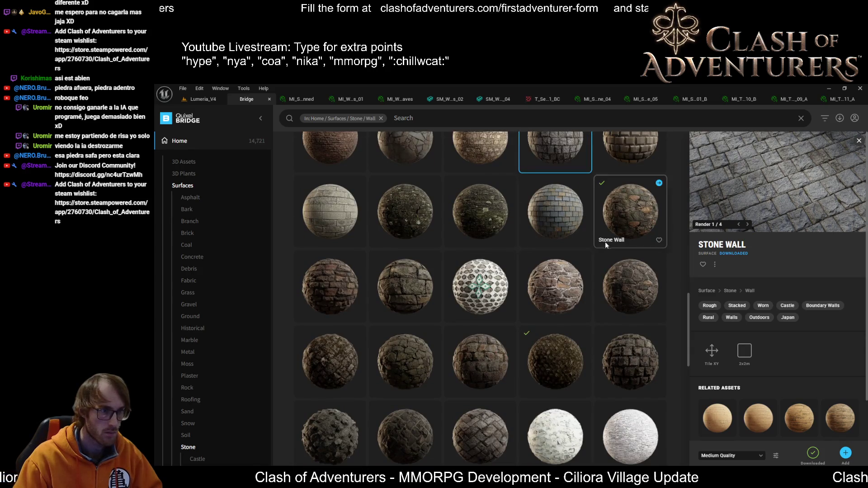
scroll(617, 266, down, 5)
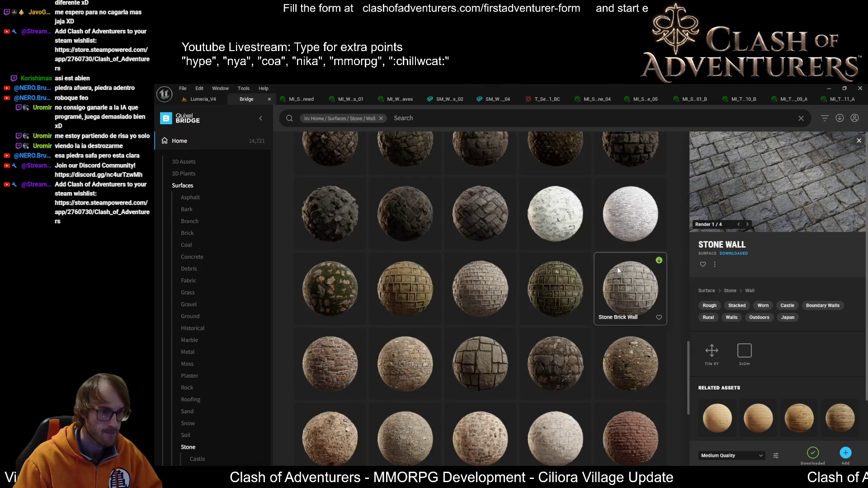
scroll(623, 280, down, 3)
click(484, 226)
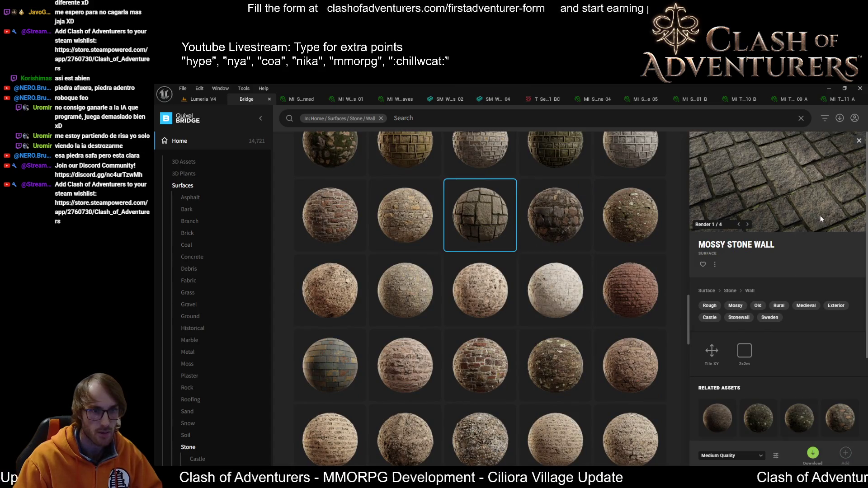
click(812, 454)
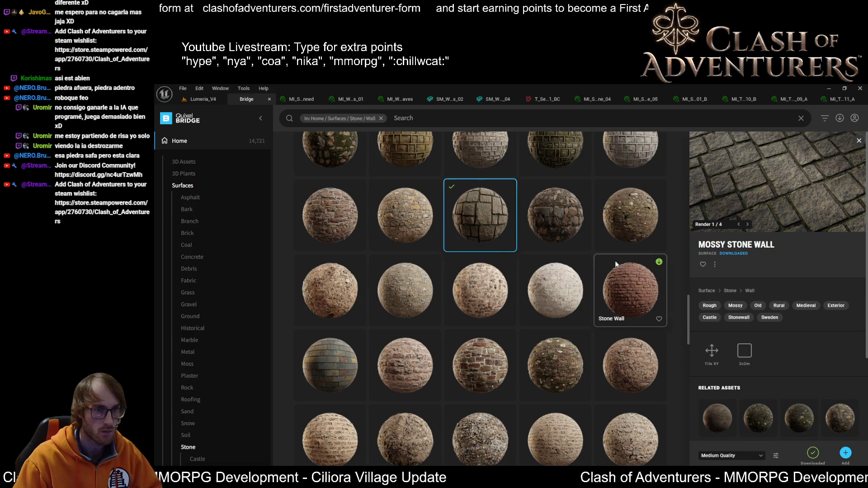
Compare the Ancient Temple, Roman Aqueduct and Stone Wall surface variants
scroll(497, 325, down, 5)
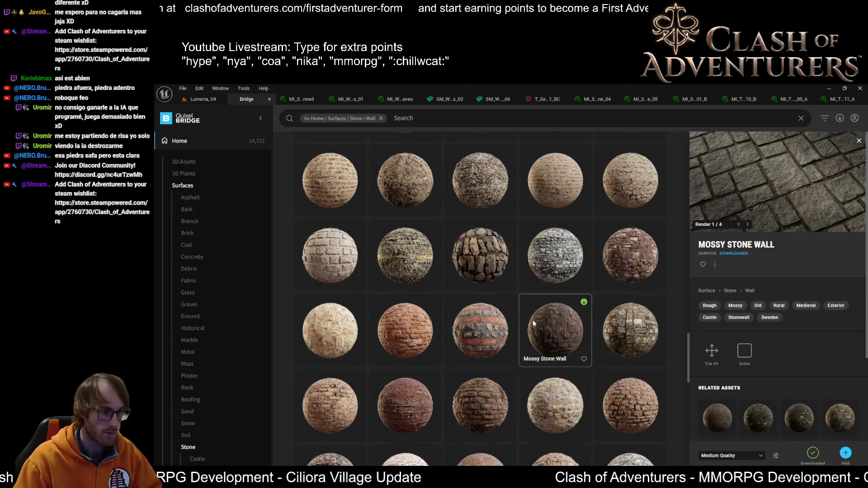
scroll(575, 319, down, 5)
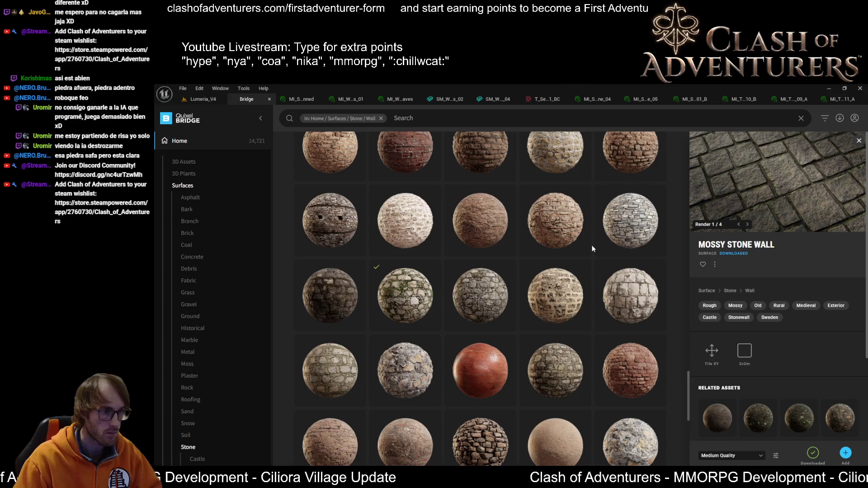
scroll(592, 248, down, 5)
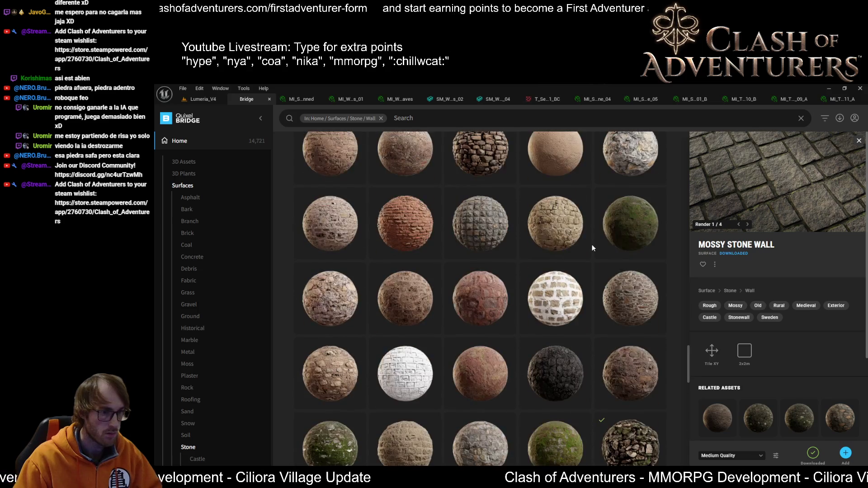
scroll(592, 248, down, 3)
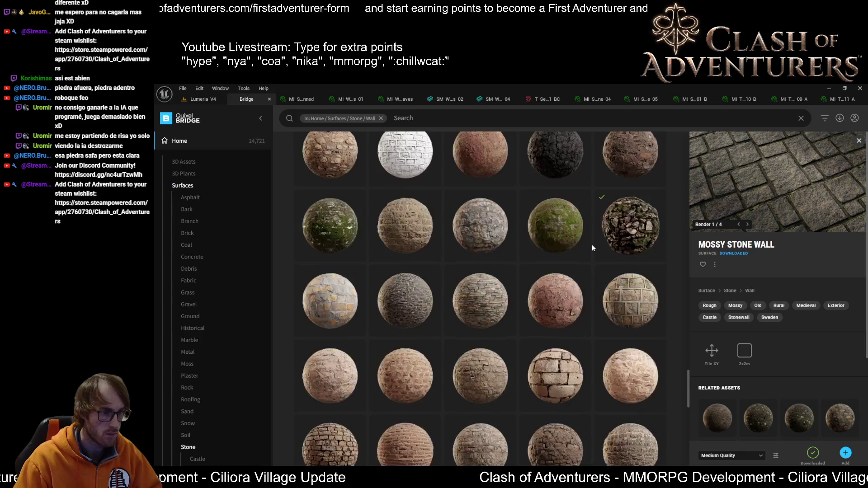
scroll(592, 248, down, 1)
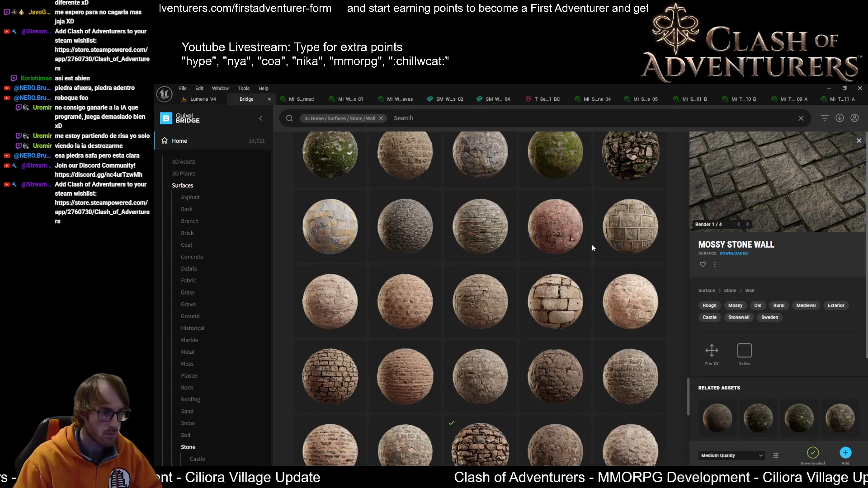
scroll(592, 248, down, 2)
scroll(592, 248, up, 1)
scroll(592, 248, down, 3)
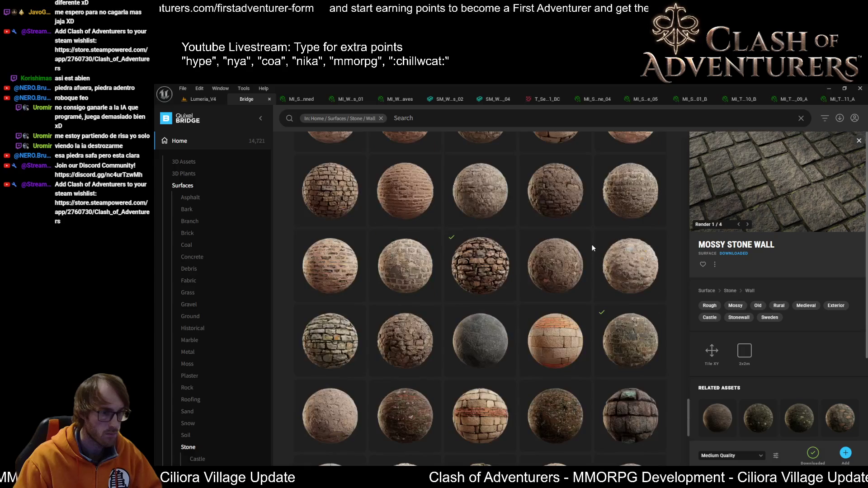
scroll(592, 248, down, 3)
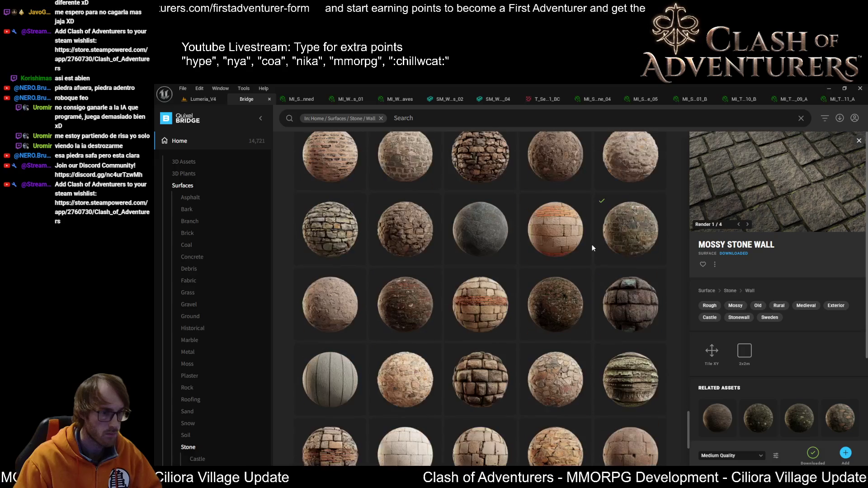
click(625, 308)
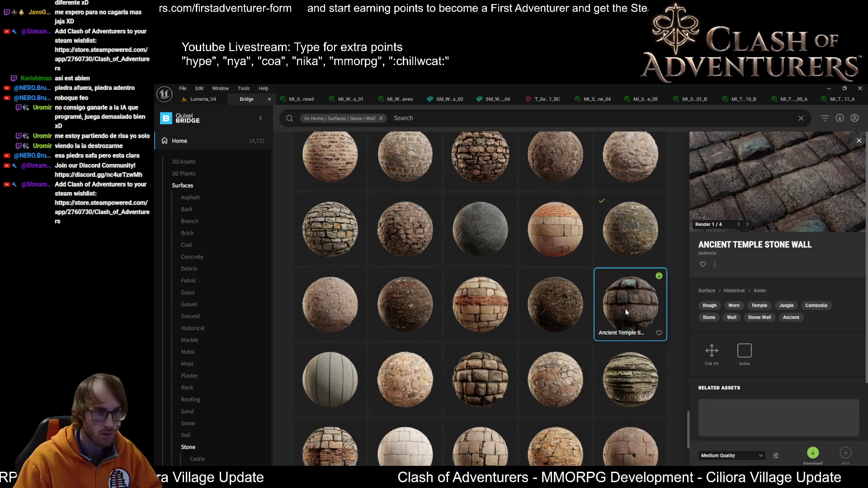
click(486, 365)
scroll(501, 354, down, 2)
scroll(501, 353, down, 1)
scroll(587, 360, down, 1)
click(640, 339)
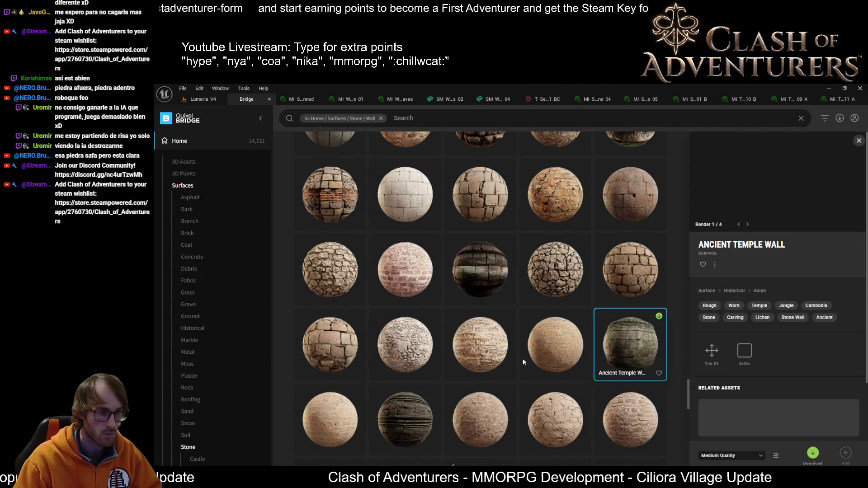
scroll(539, 356, down, 3)
click(549, 327)
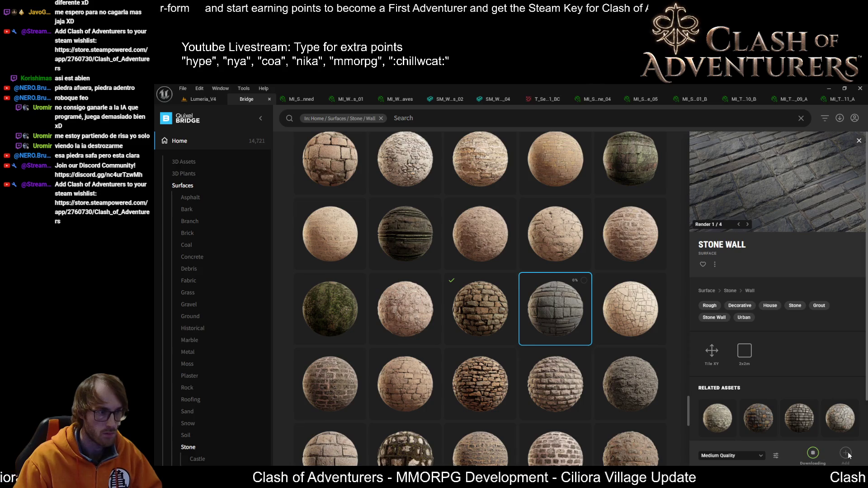
Compare the Castle Wall surface, then download the Stone Bricks surface at medium quality
scroll(630, 371, down, 5)
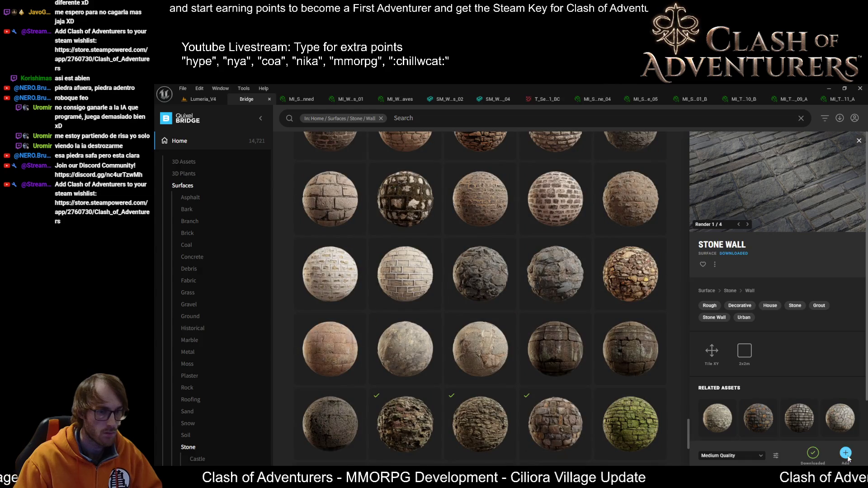
click(489, 286)
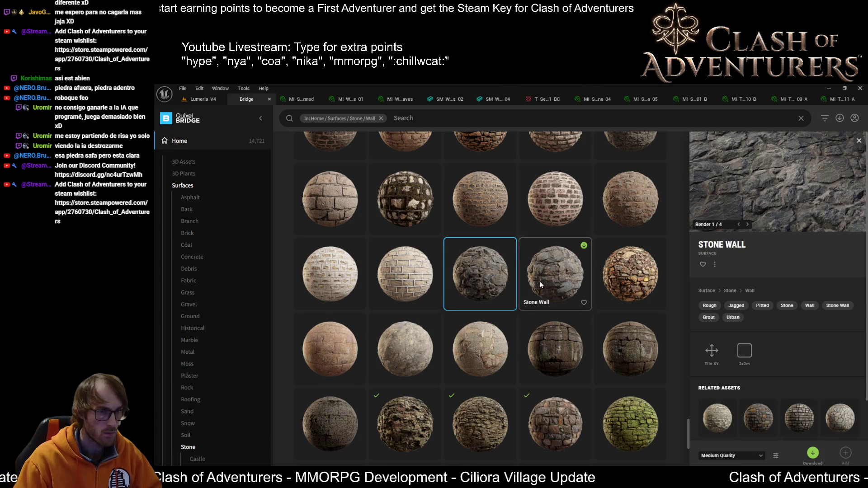
scroll(542, 281, down, 1)
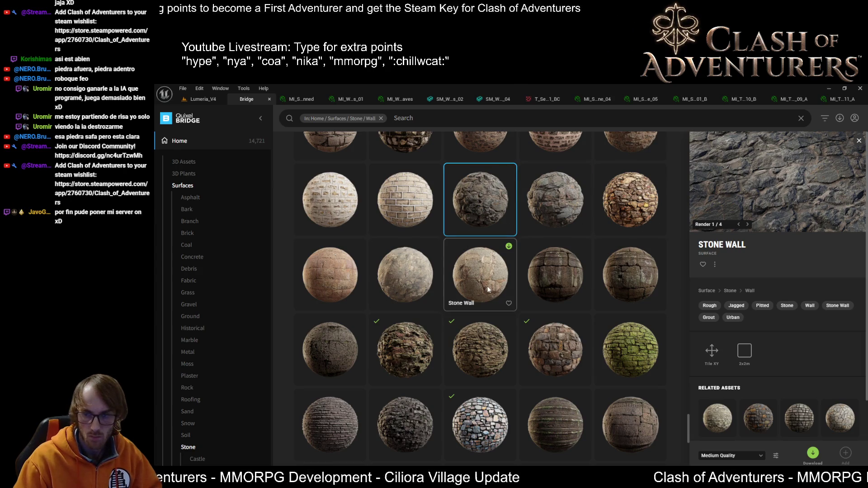
scroll(487, 289, down, 1)
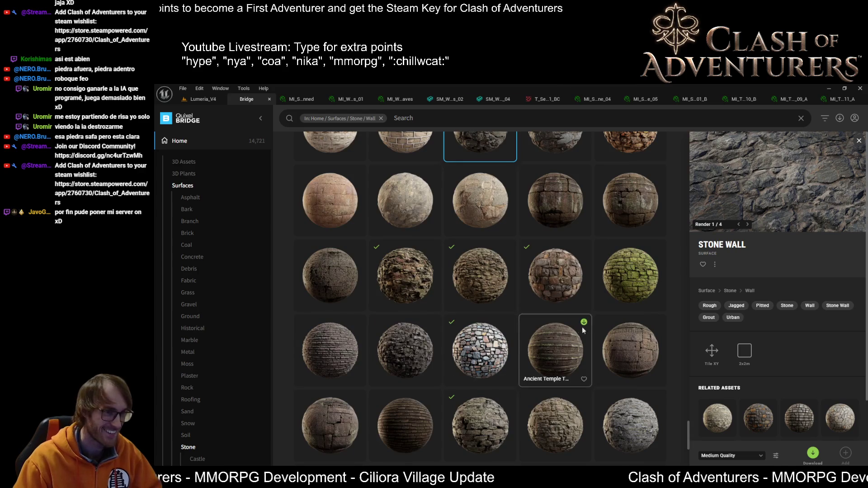
scroll(570, 281, down, 1)
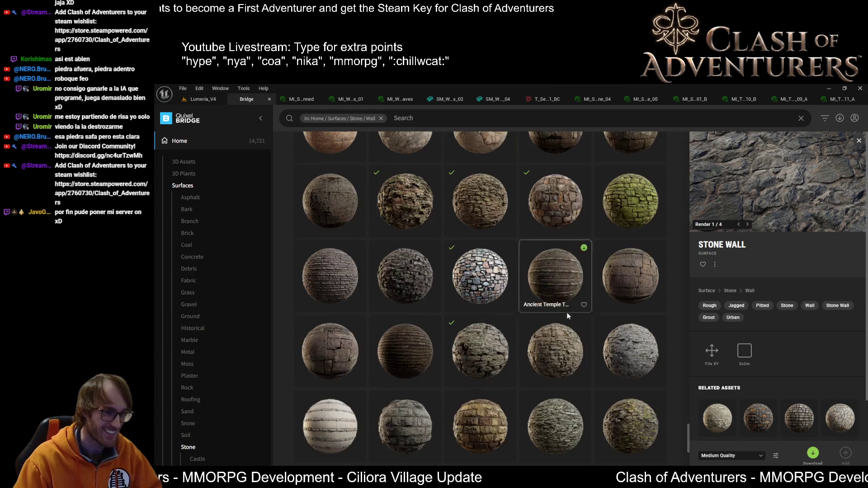
click(554, 357)
scroll(479, 326, down, 2)
click(401, 270)
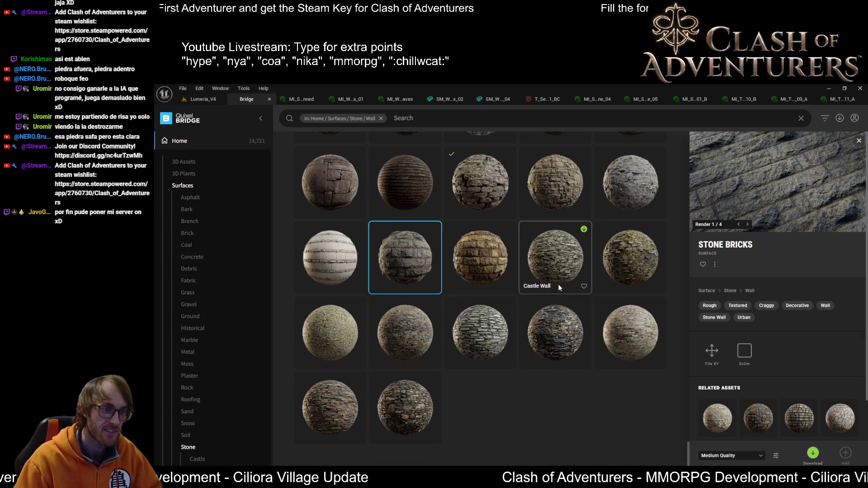
click(812, 453)
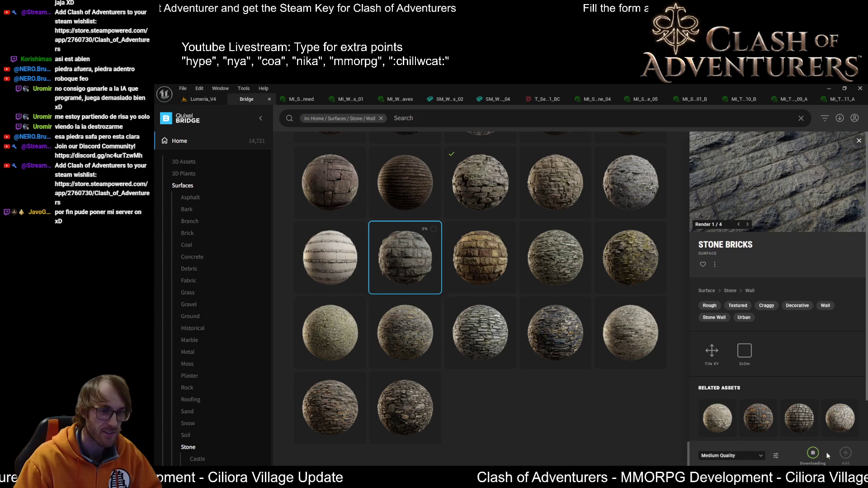
click(633, 194)
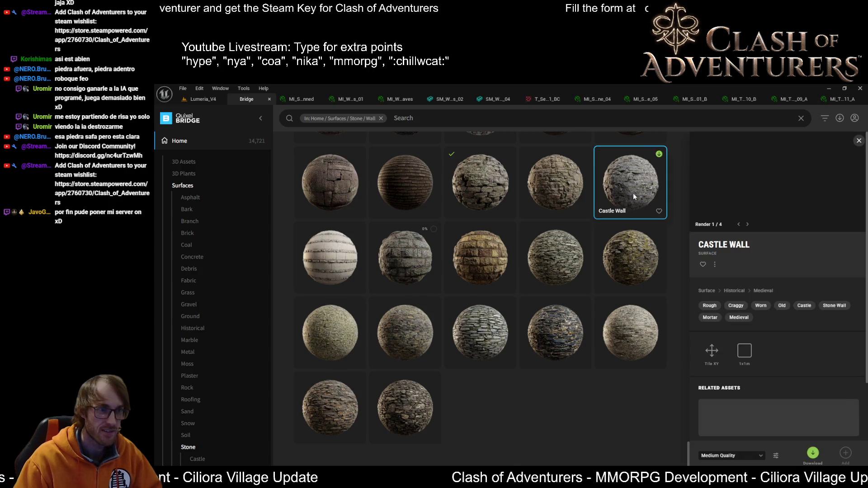
click(411, 256)
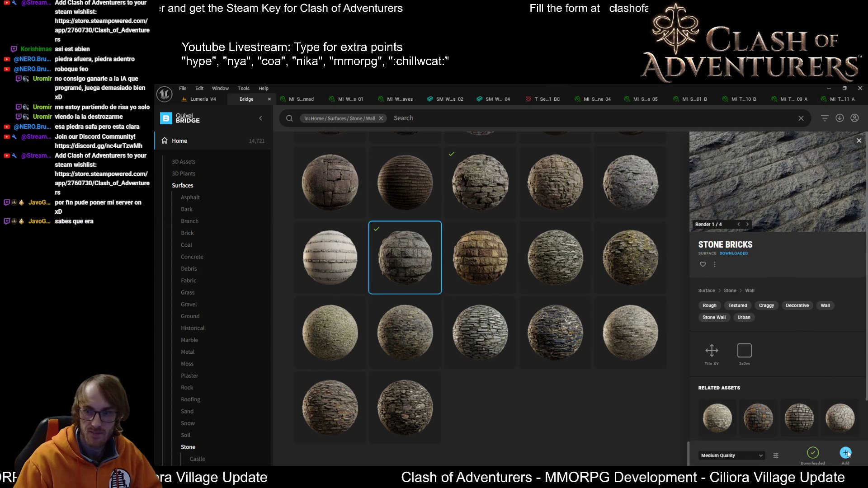
click(221, 102)
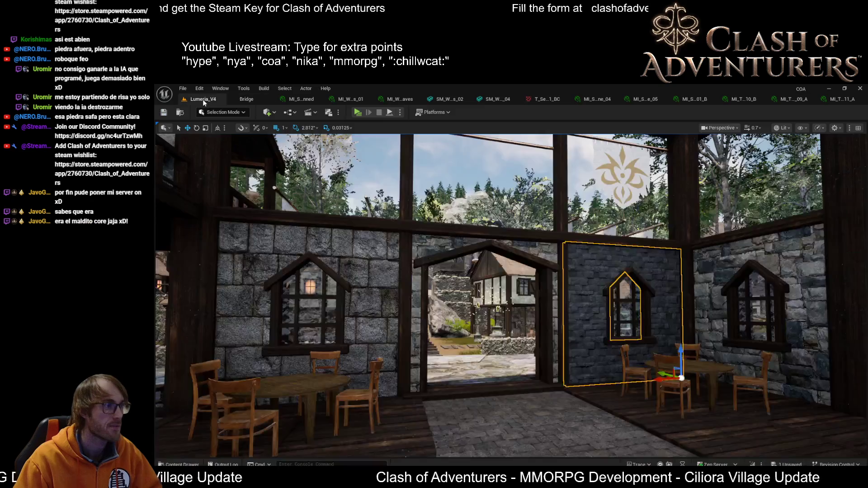
Select the left windowed stone wall panel and duplicate its material instance
drag(469, 260, 406, 244)
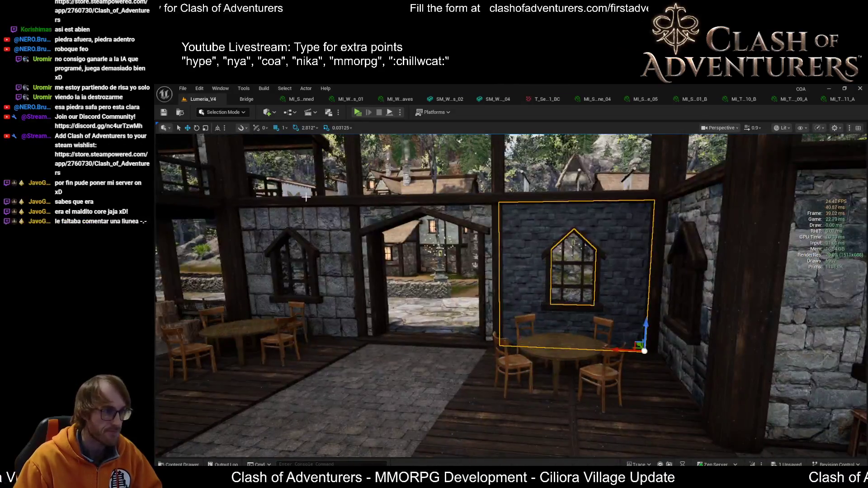
click(332, 220)
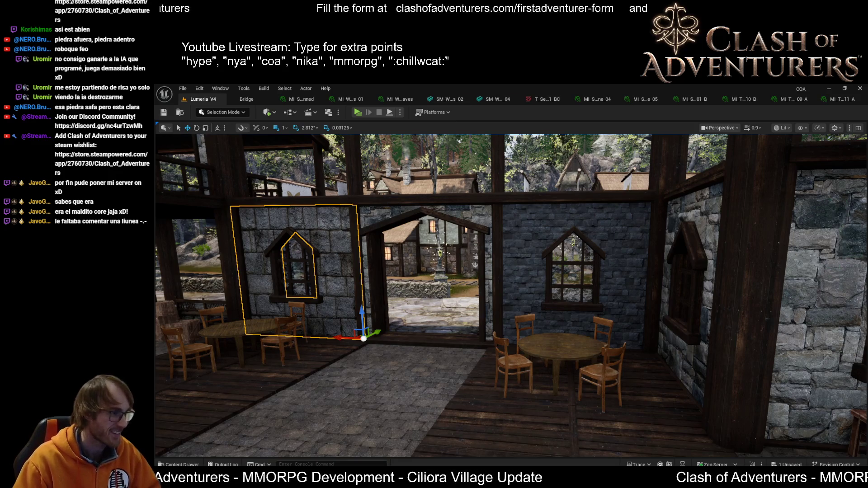
key(ctrl+c)
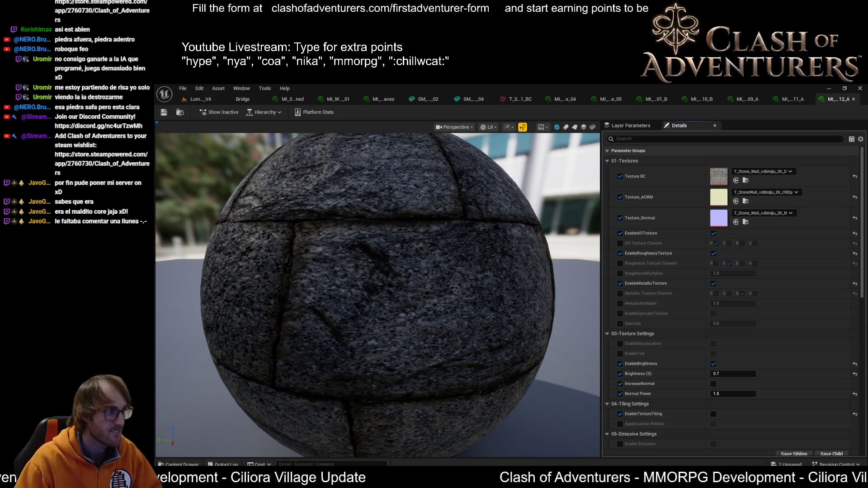
Swap the copied material's BC, normal and AORM textures to Stone Bricks and save it
click(735, 180)
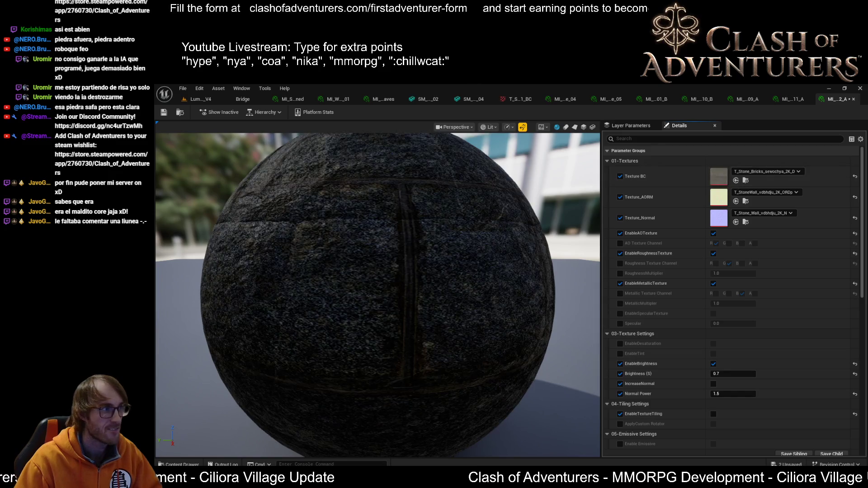
click(736, 222)
click(735, 201)
click(164, 112)
click(199, 101)
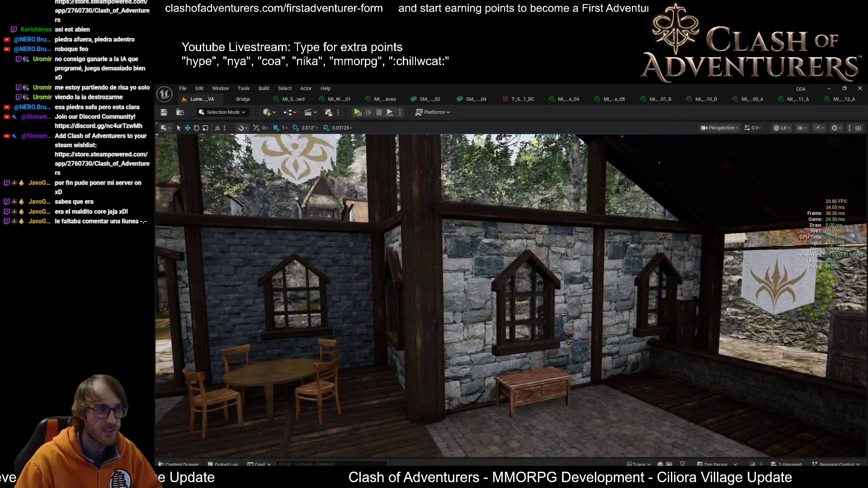
Select the stone wall panel behind the table and frame it straight on
click(570, 289)
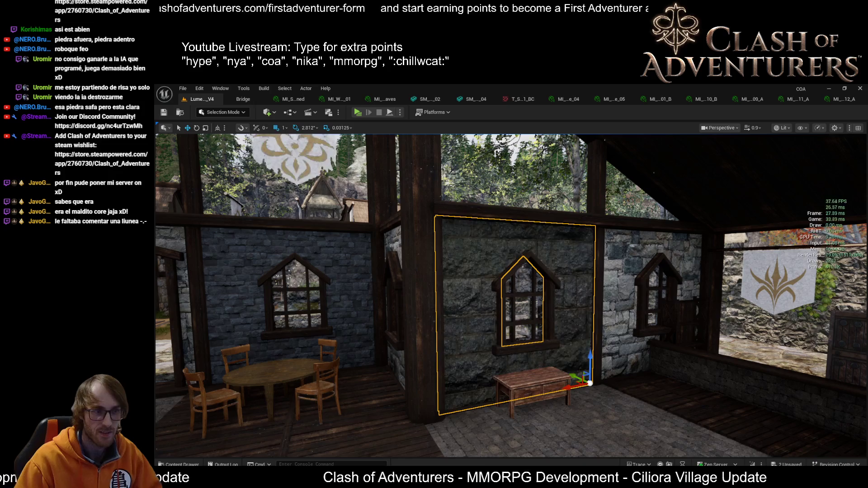
key(f)
scroll(510, 294, down, 5)
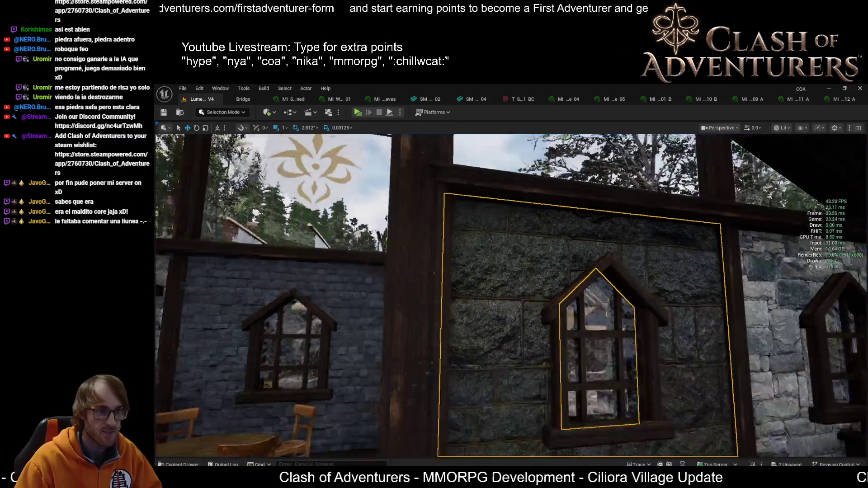
mouse_move(510, 294)
mouse_down()
mouse_move(502, 312)
mouse_move(456, 325)
mouse_move(438, 344)
mouse_up()
key(f)
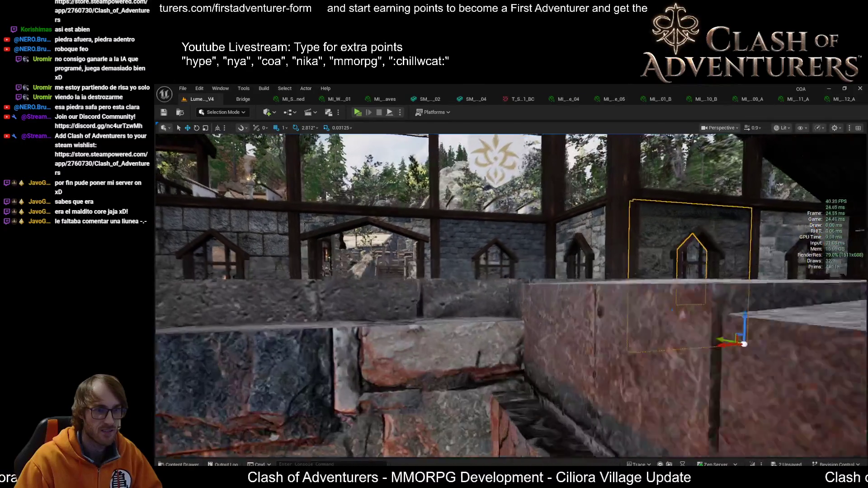
scroll(511, 293, up, 5)
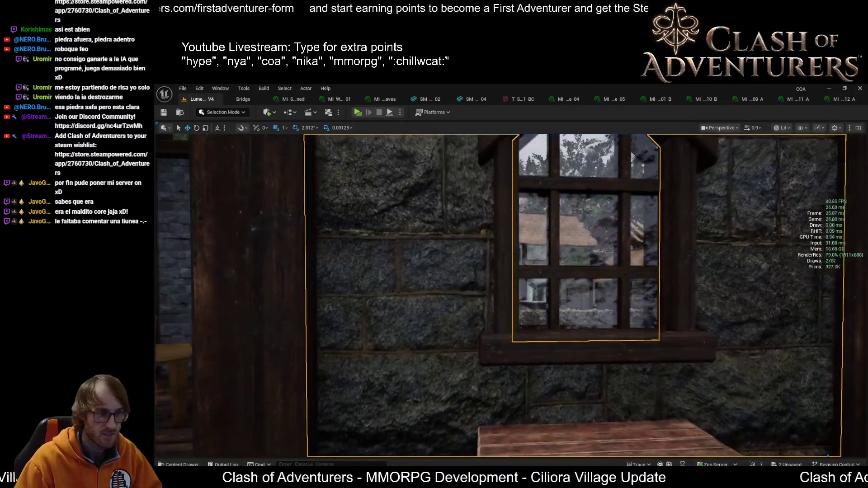
scroll(510, 294, down, 5)
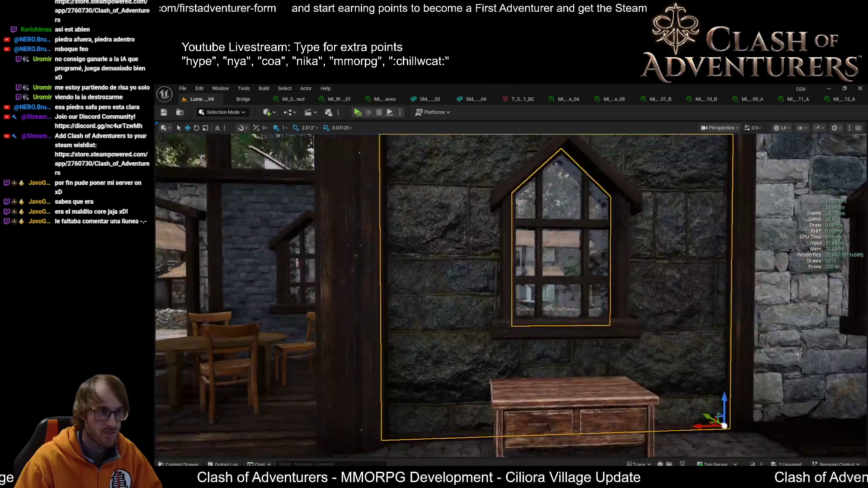
scroll(510, 293, down, 3)
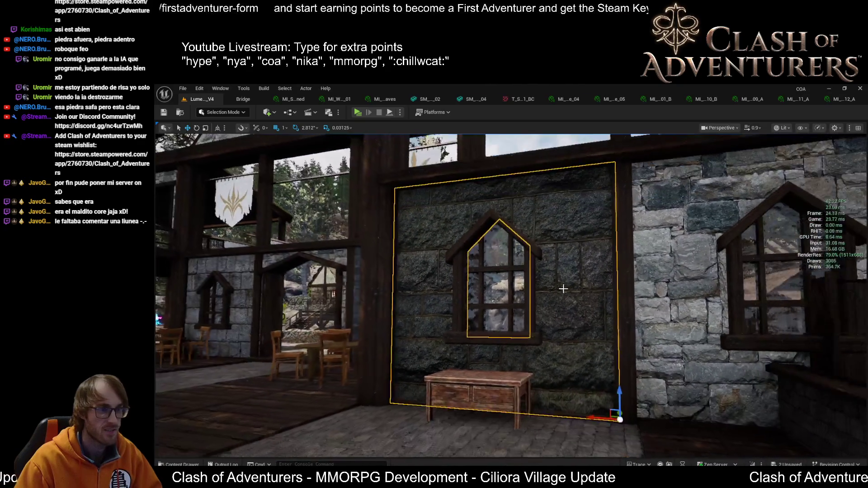
scroll(510, 294, up, 2)
drag(511, 294, 677, 202)
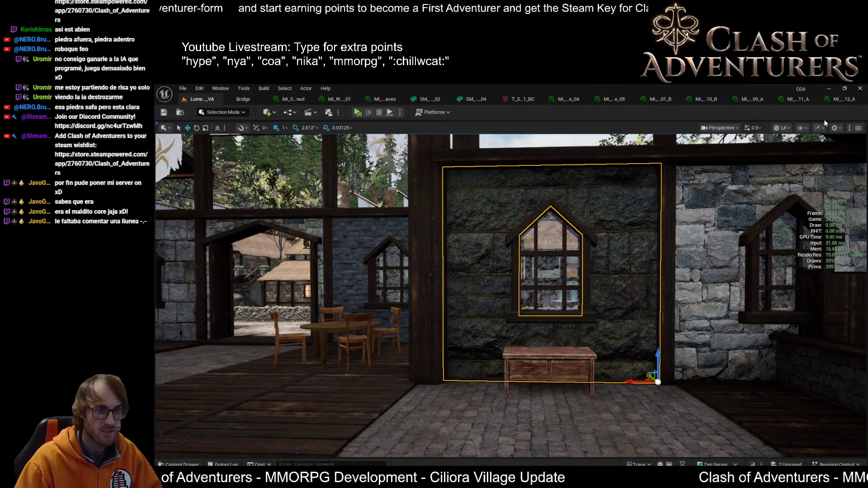
Lower the material's Brightness (S) to 0.85 and review it in the house interior
click(843, 100)
click(725, 371)
text(0.9)
key(Return)
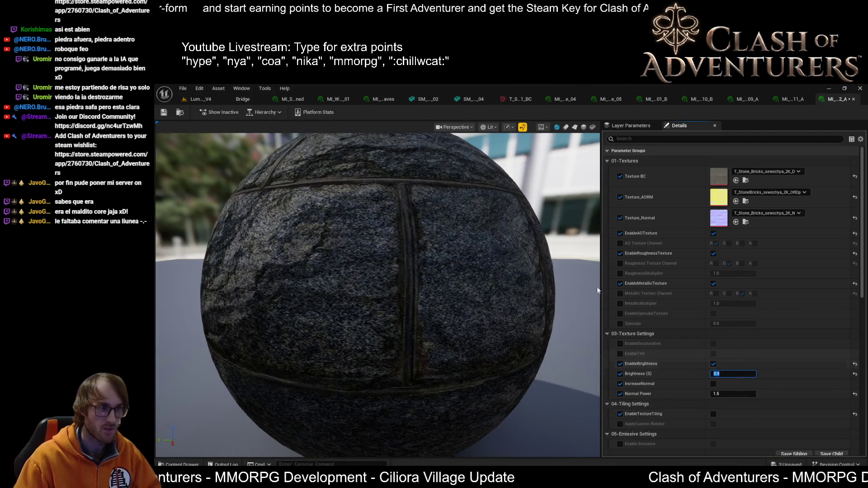
text(0.85)
key(Return)
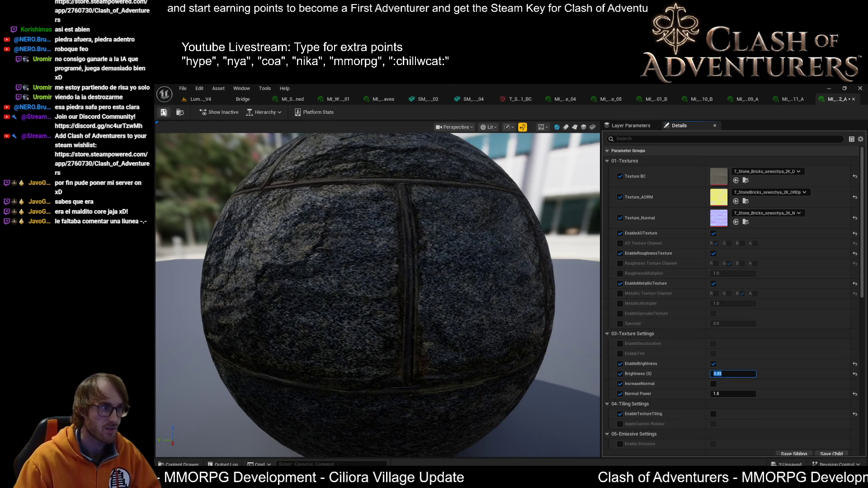
click(198, 99)
mouse_move(538, 257)
mouse_down()
mouse_move(691, 257)
mouse_move(246, 355)
mouse_up()
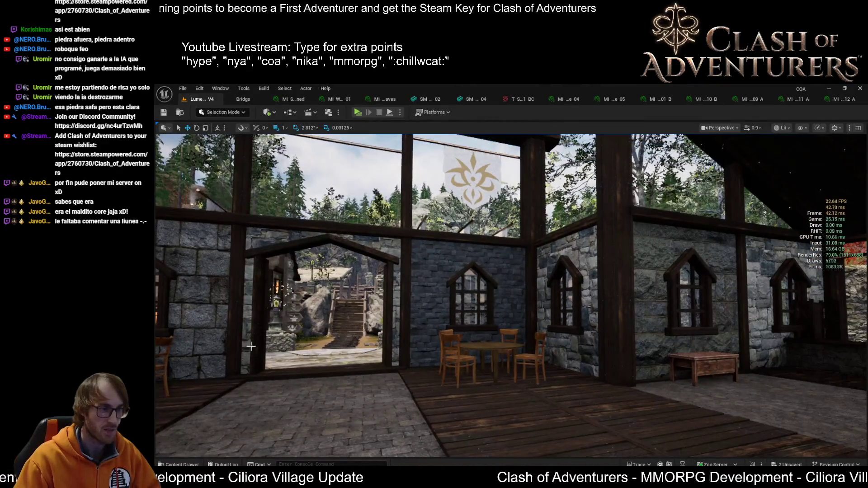
mouse_move(226, 307)
mouse_down()
mouse_move(244, 262)
mouse_move(220, 263)
mouse_up()
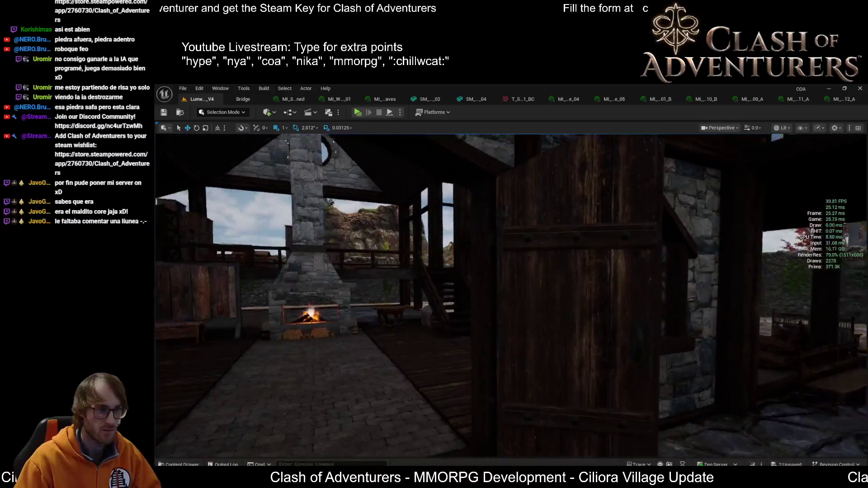
scroll(464, 384, up, 3)
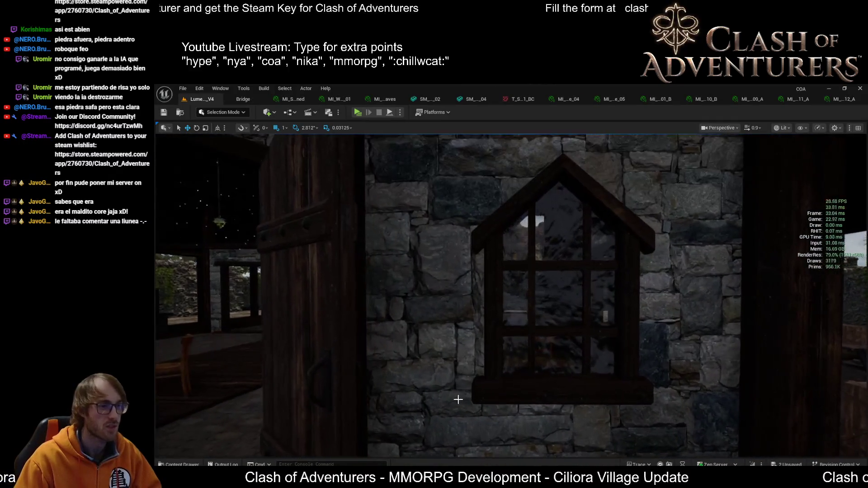
drag(457, 397, 447, 389)
mouse_move(517, 303)
mouse_down()
mouse_move(533, 324)
mouse_move(497, 343)
mouse_up()
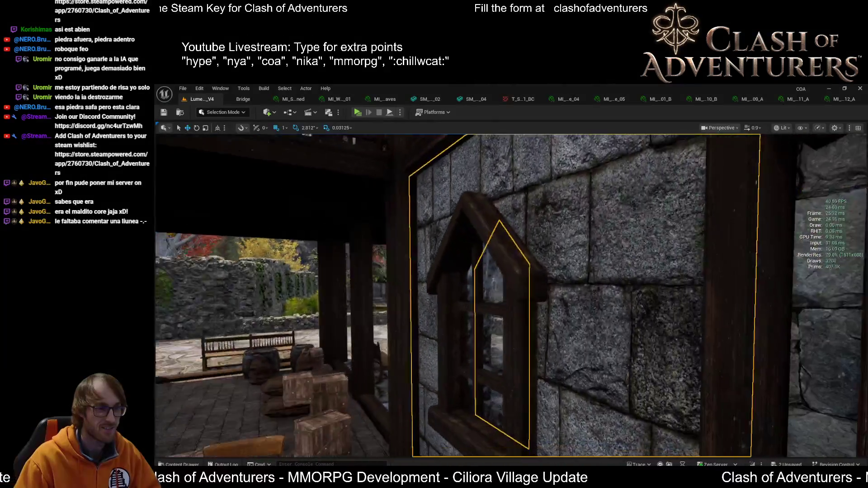
key(f)
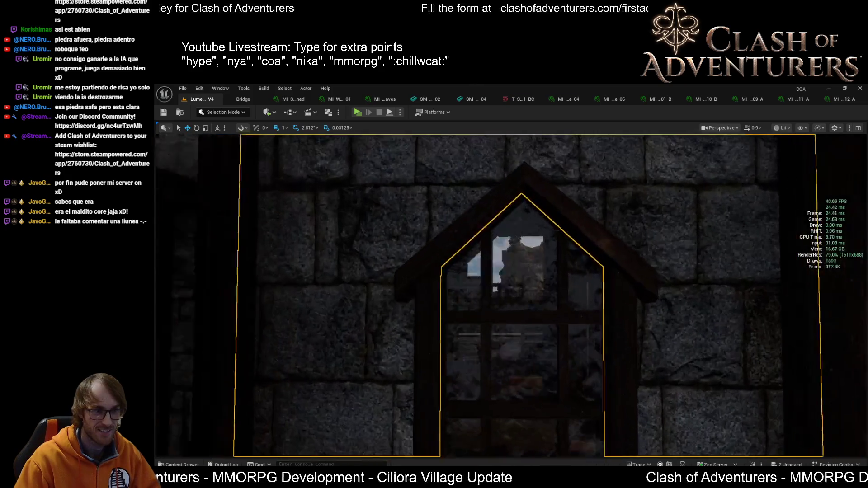
drag(511, 294, 619, 293)
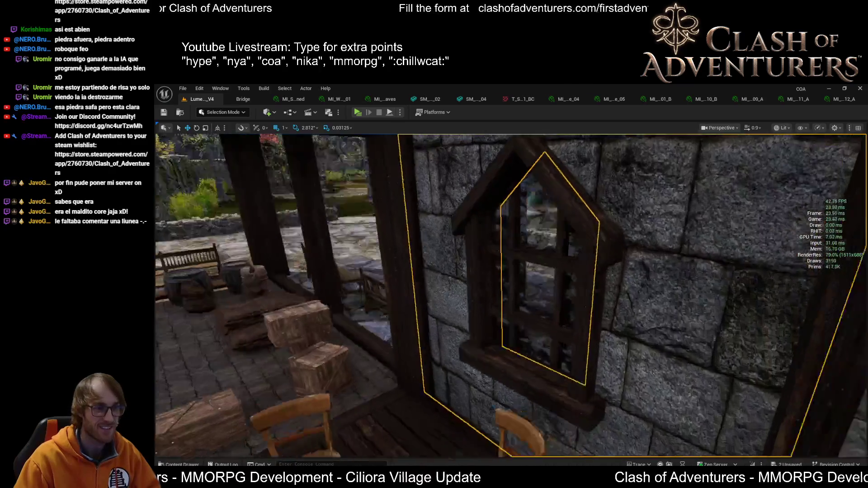
drag(511, 294, 633, 294)
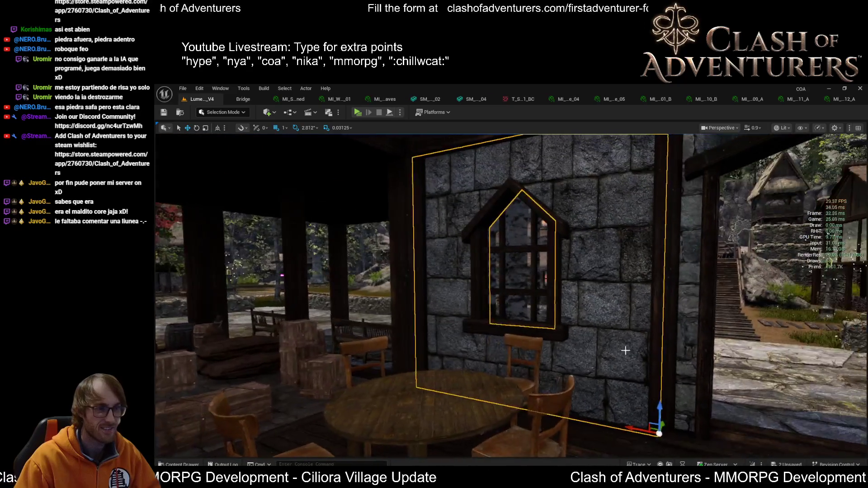
drag(583, 298, 483, 294)
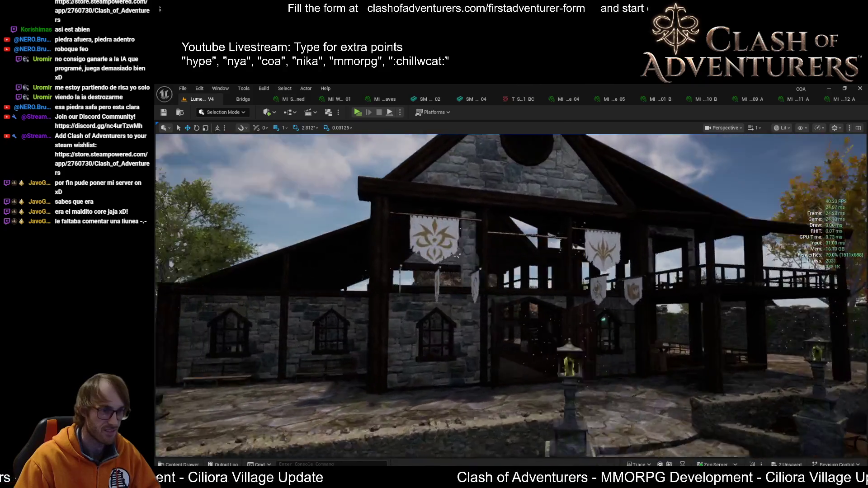
Frame the hall's front with its doorway and banners, and switch the viewport to Unlit
mouse_move(428, 415)
mouse_down()
mouse_move(427, 402)
mouse_move(427, 415)
mouse_up()
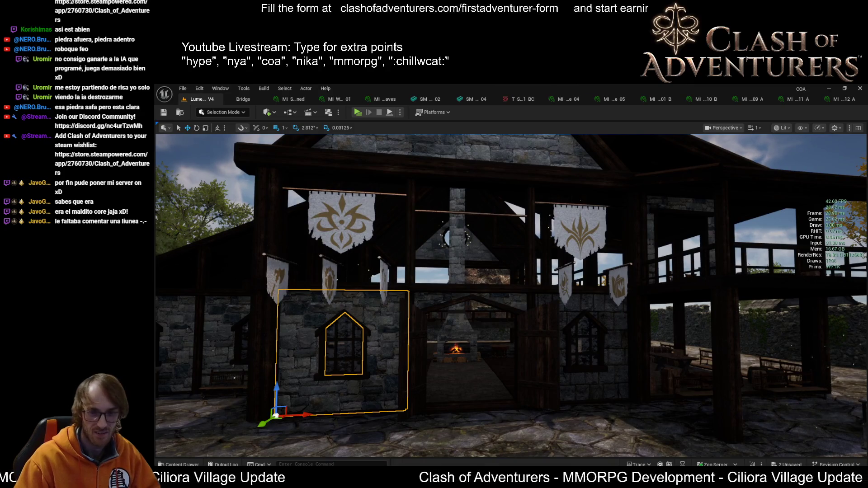
mouse_move(511, 294)
mouse_down()
mouse_move(510, 326)
mouse_move(488, 355)
mouse_move(397, 354)
mouse_up()
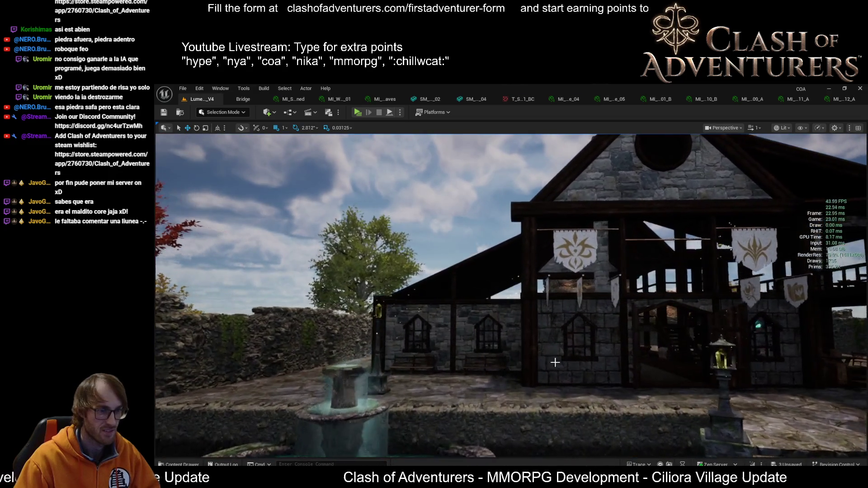
scroll(520, 362, up, 4)
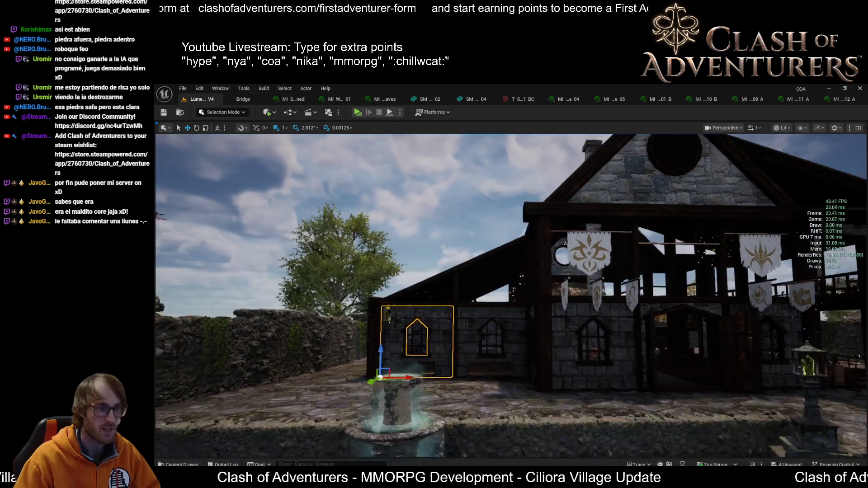
mouse_move(577, 341)
mouse_down()
mouse_move(533, 347)
mouse_move(534, 325)
mouse_up()
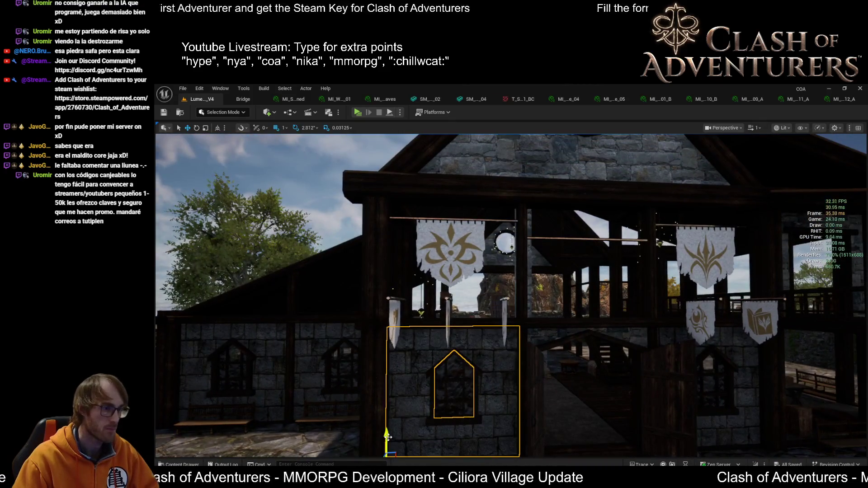
key(alt+3)
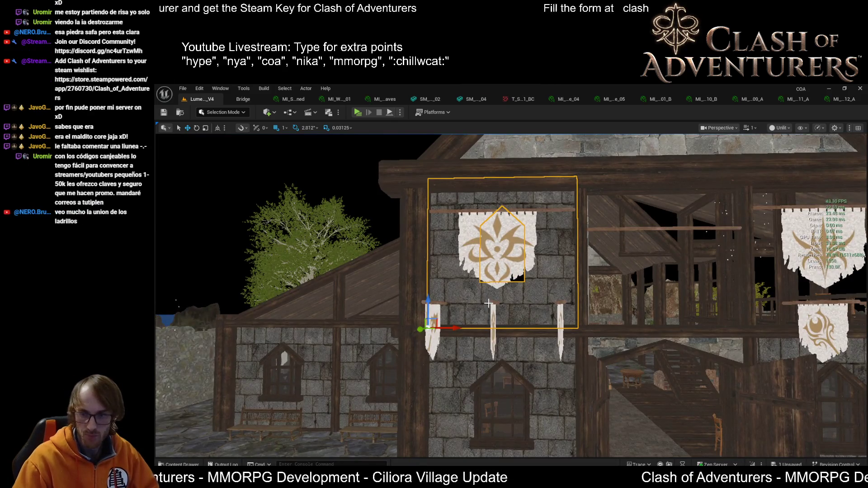
Return to Lit mode, fly into the hall facing the window wall, and open its stone material
key(alt+4)
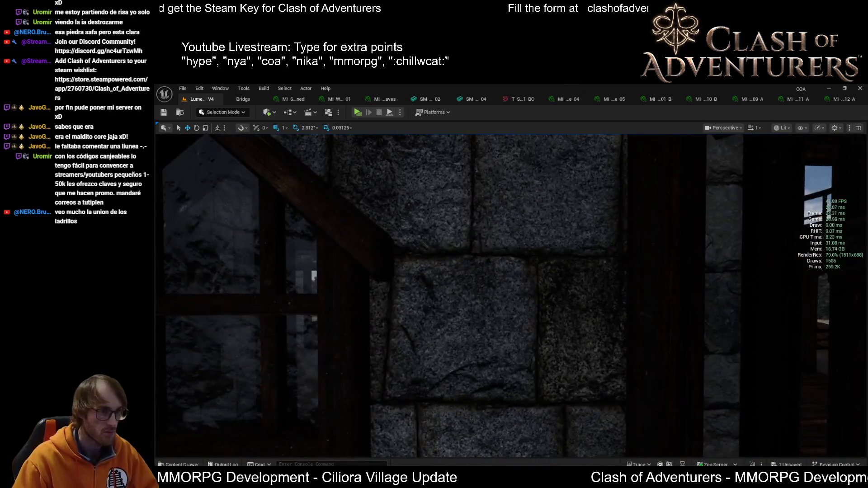
scroll(511, 294, down, 5)
scroll(511, 294, up, 5)
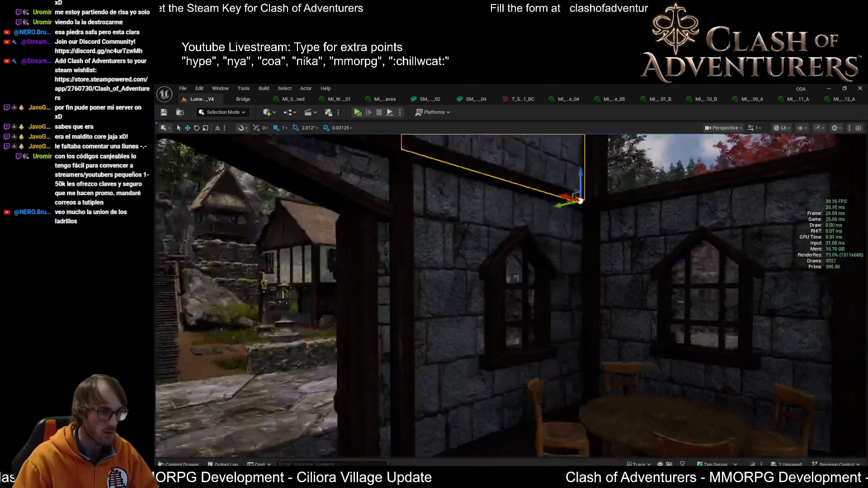
key(a)
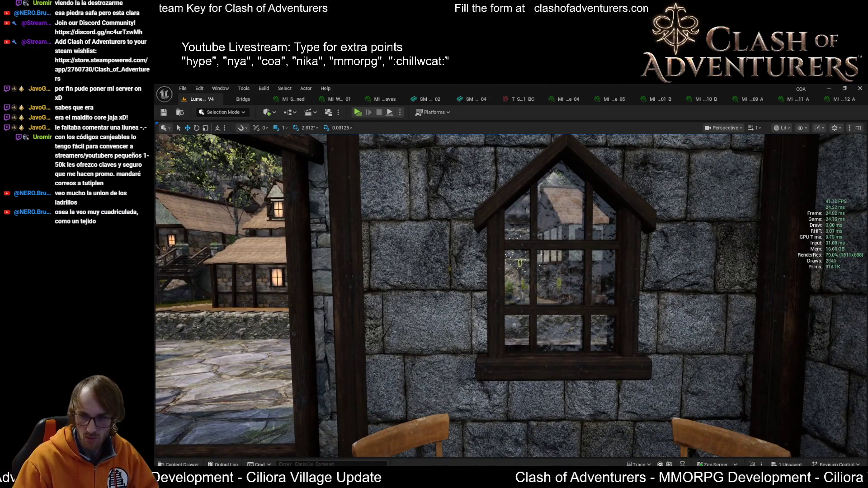
scroll(510, 294, down, 5)
key(w)
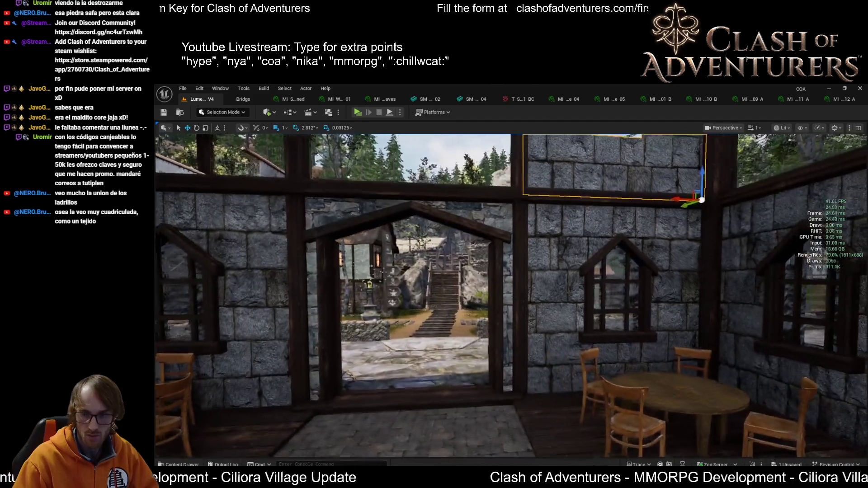
key(d)
scroll(511, 293, down, 3)
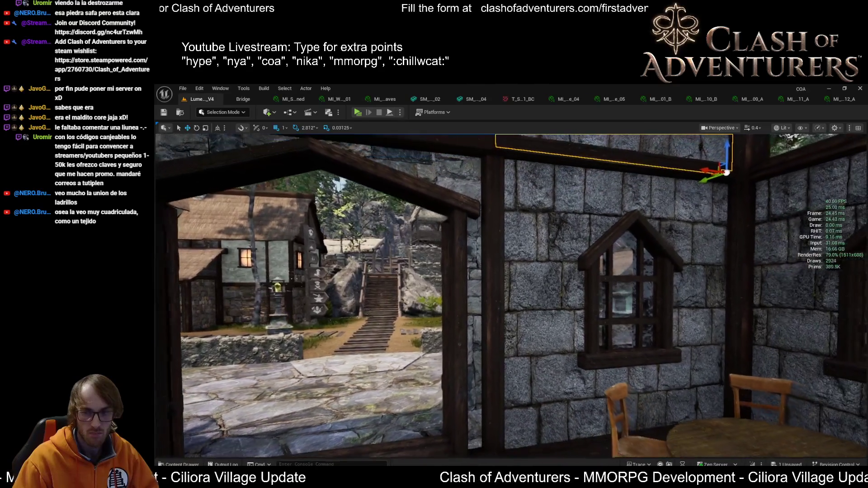
mouse_move(502, 280)
mouse_down()
mouse_move(493, 272)
mouse_move(511, 266)
mouse_move(461, 269)
mouse_up()
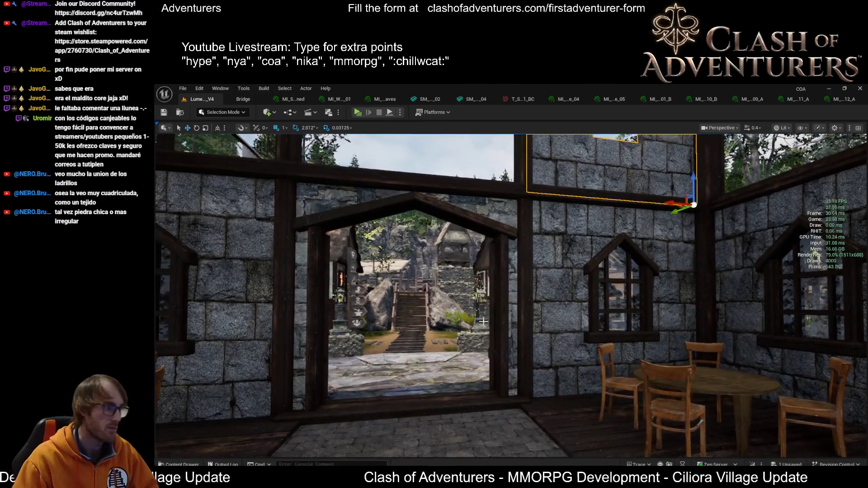
click(801, 99)
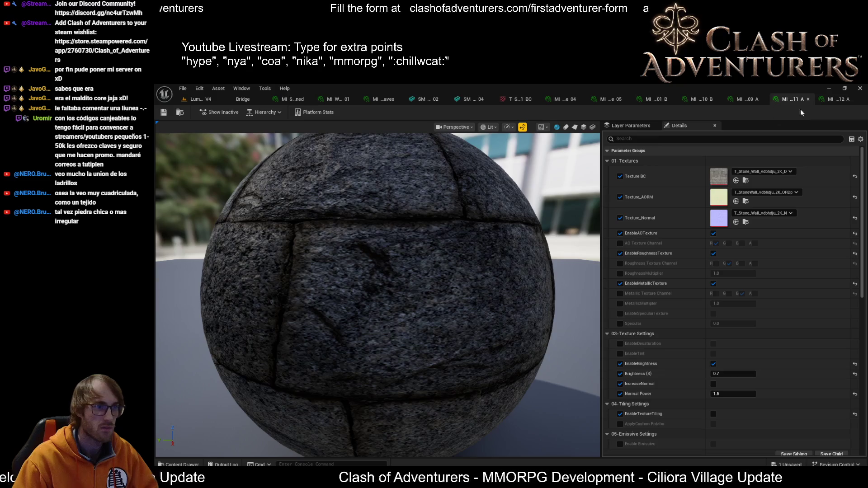
Enable texture tiling with a TilingScale of 1.5 on the stone wall material and save it
scroll(678, 400, down, 2)
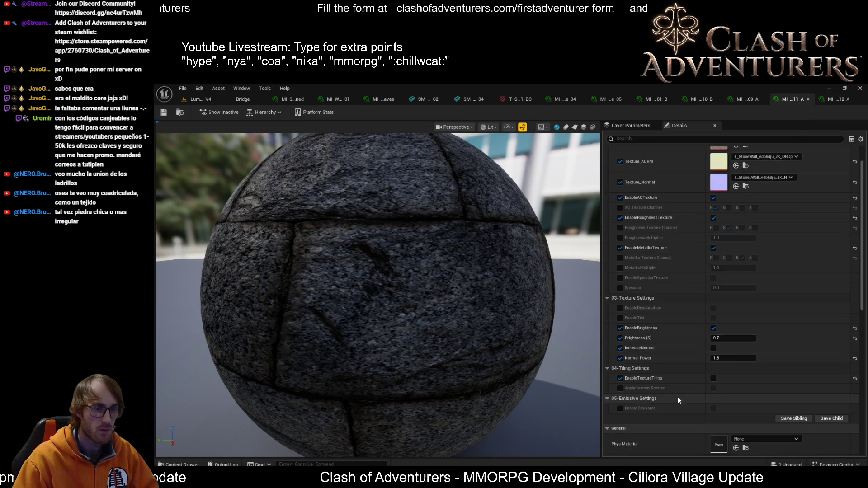
click(713, 378)
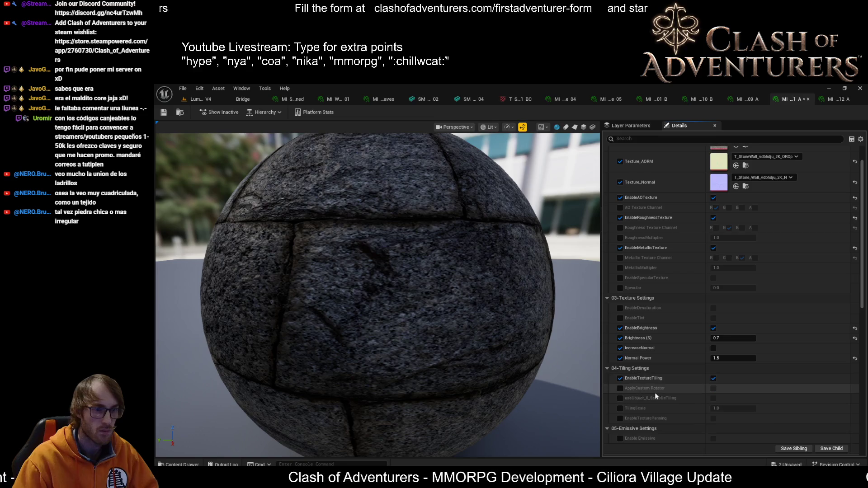
click(620, 408)
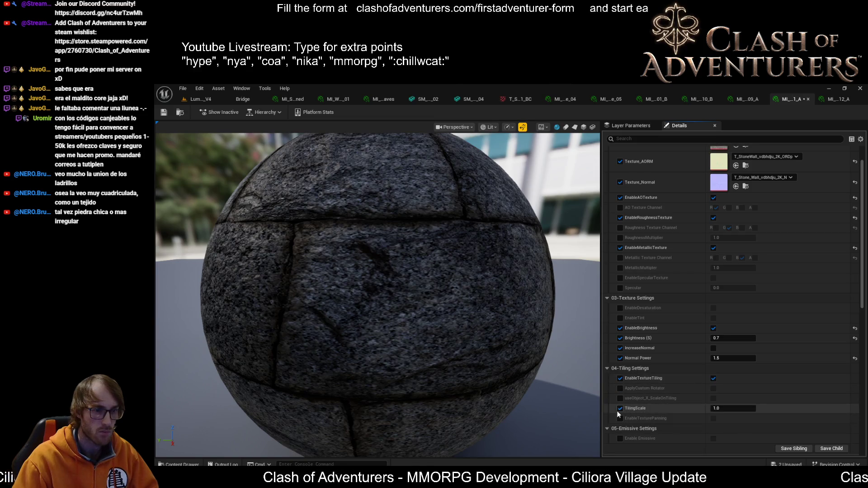
click(731, 408)
text(1.5)
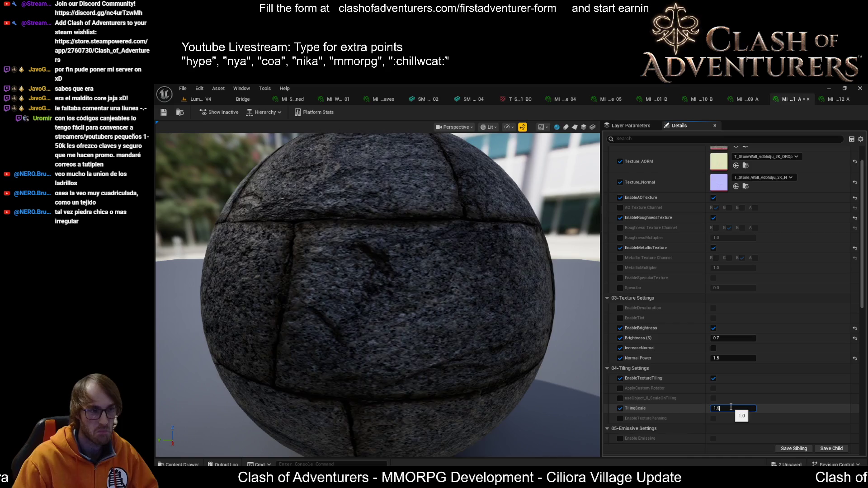
key(Return)
click(165, 111)
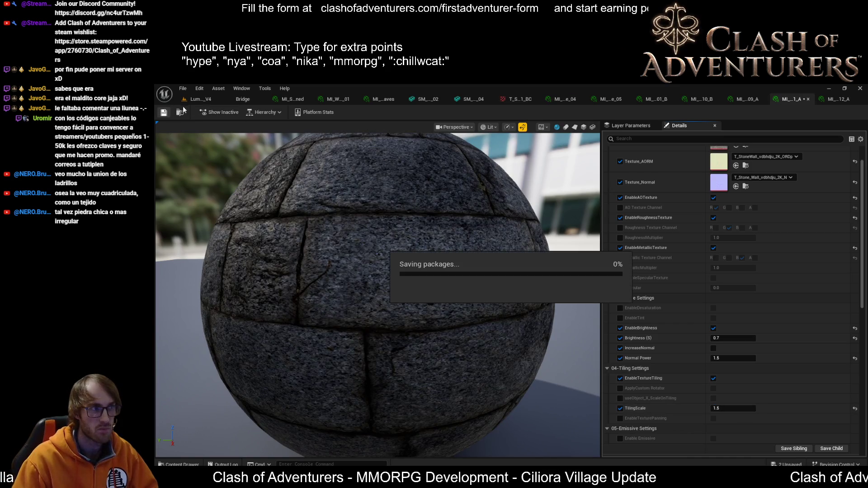
click(208, 101)
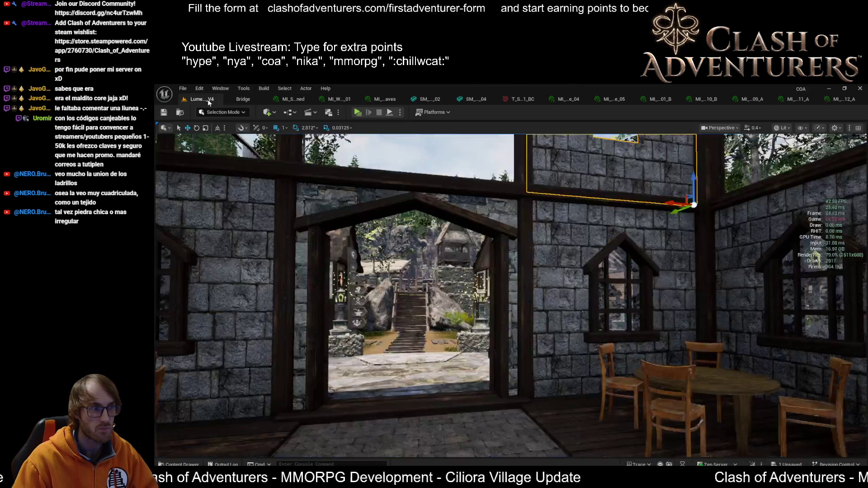
key(s)
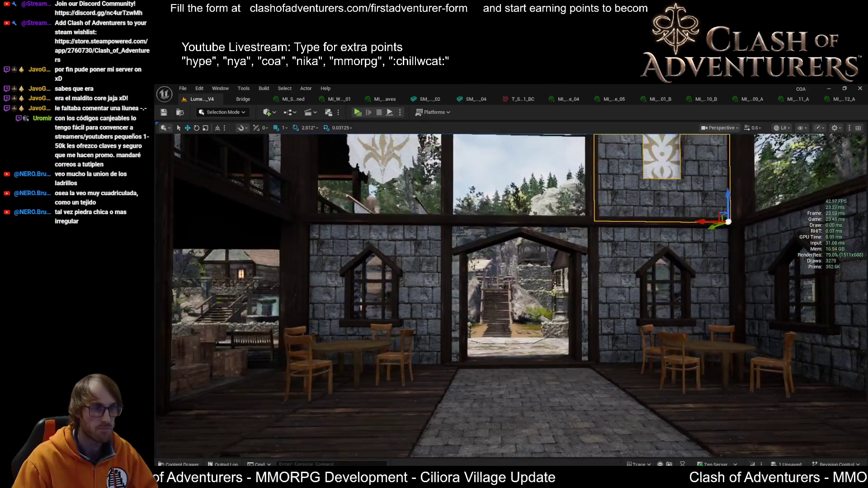
key(s)
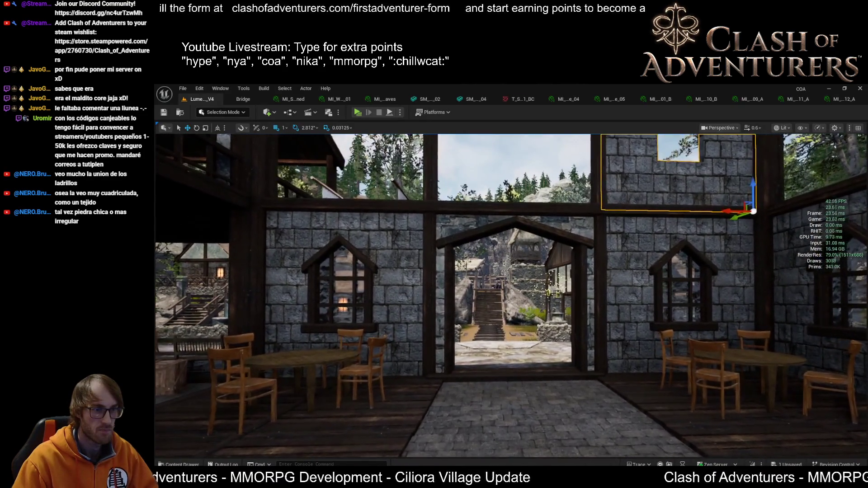
key(d)
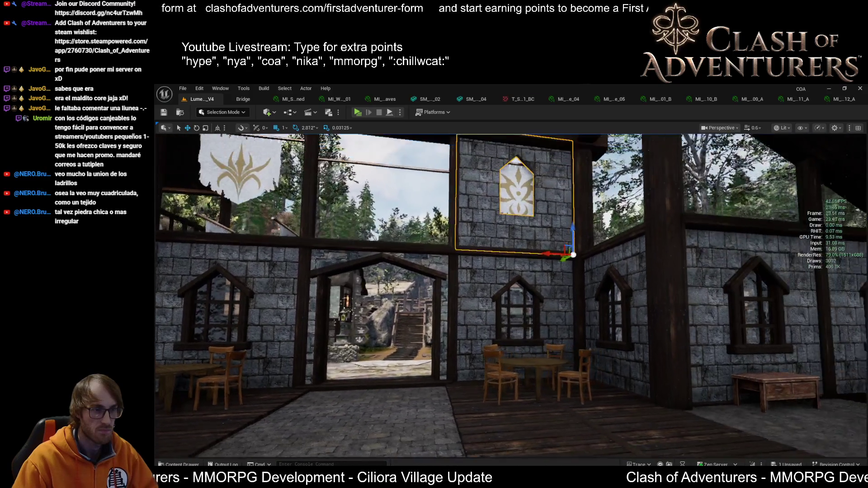
key(e)
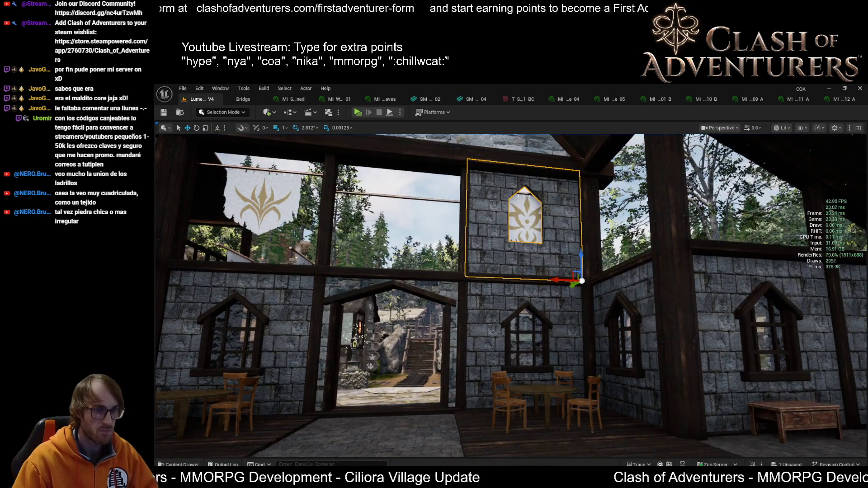
key(a)
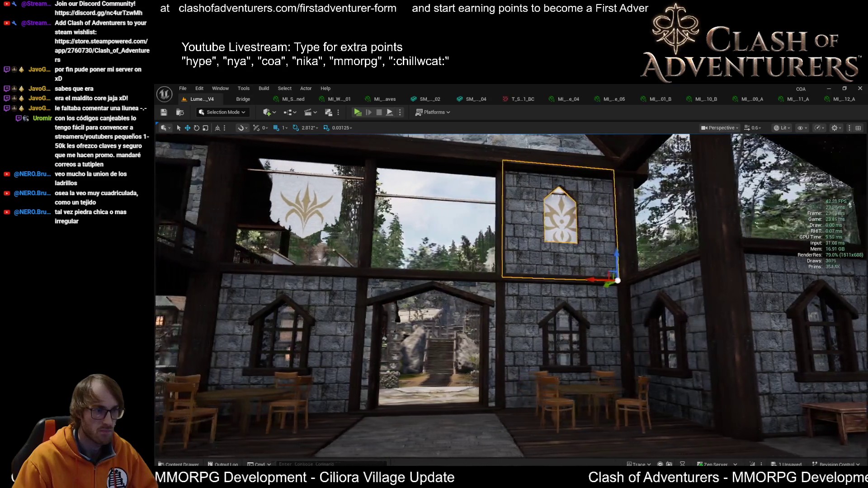
key(w)
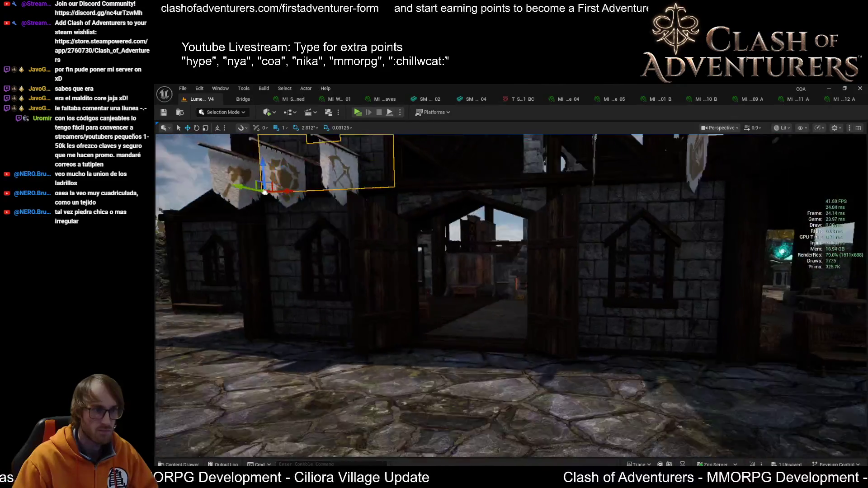
key(s)
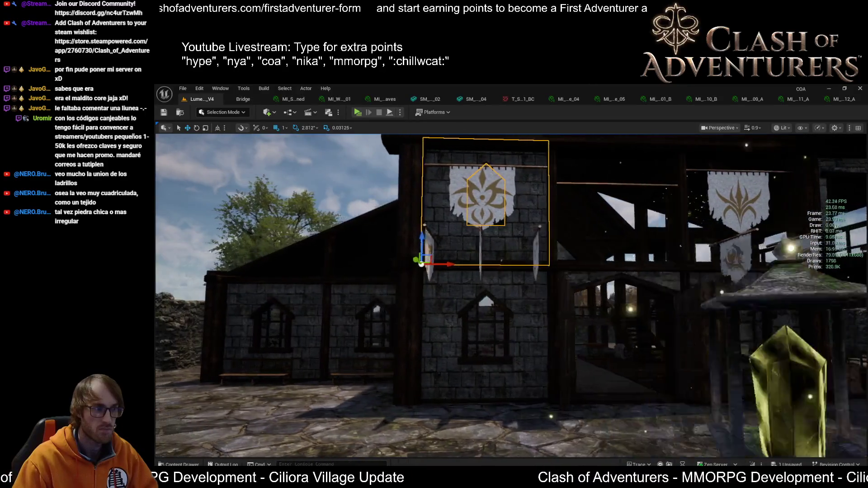
key(a)
key(w)
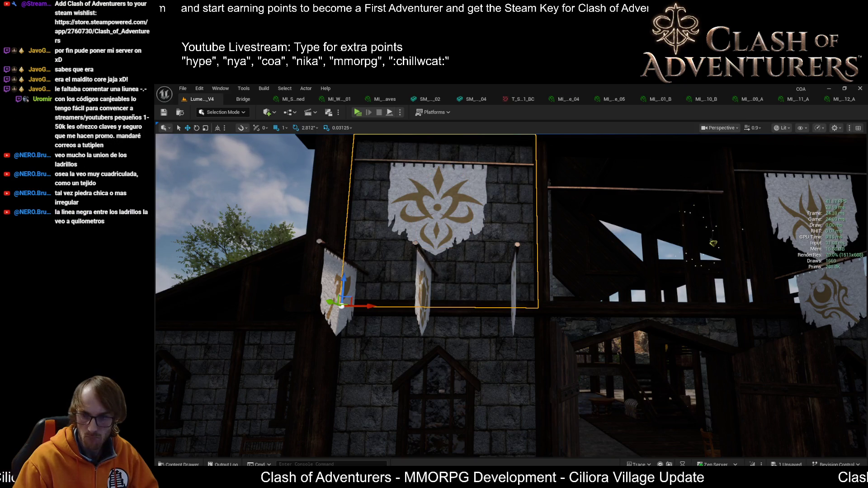
scroll(569, 296, down, 5)
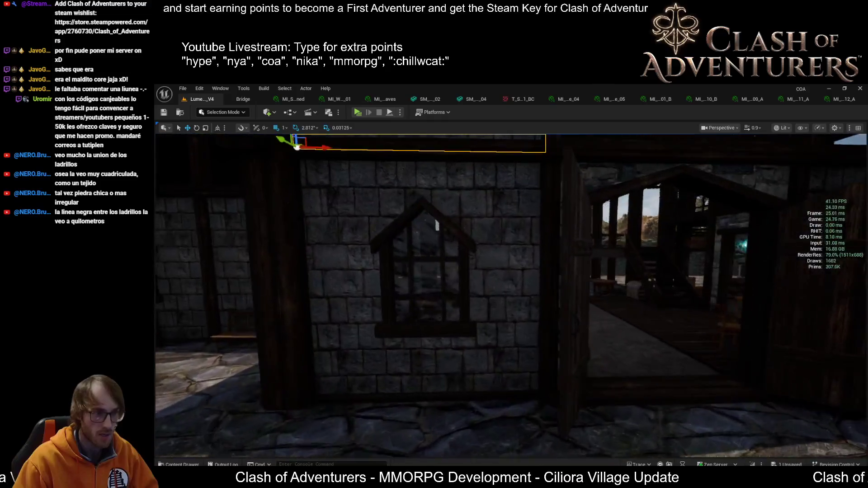
scroll(511, 295, down, 5)
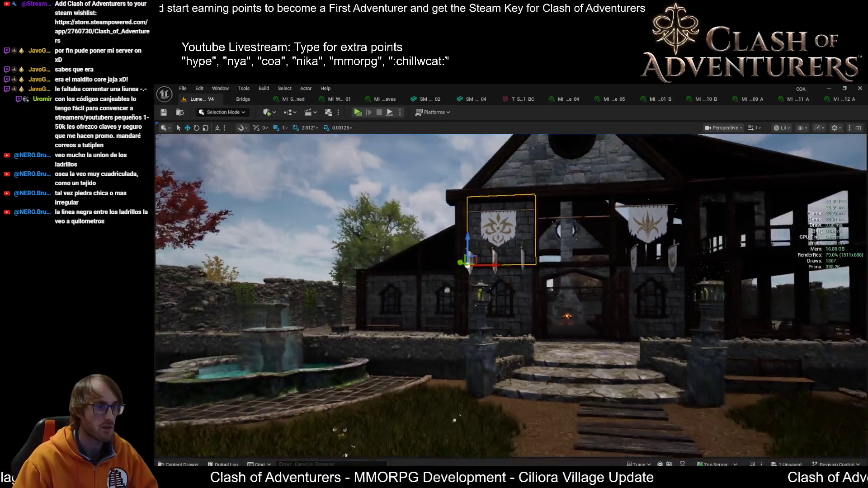
scroll(606, 184, up, 6)
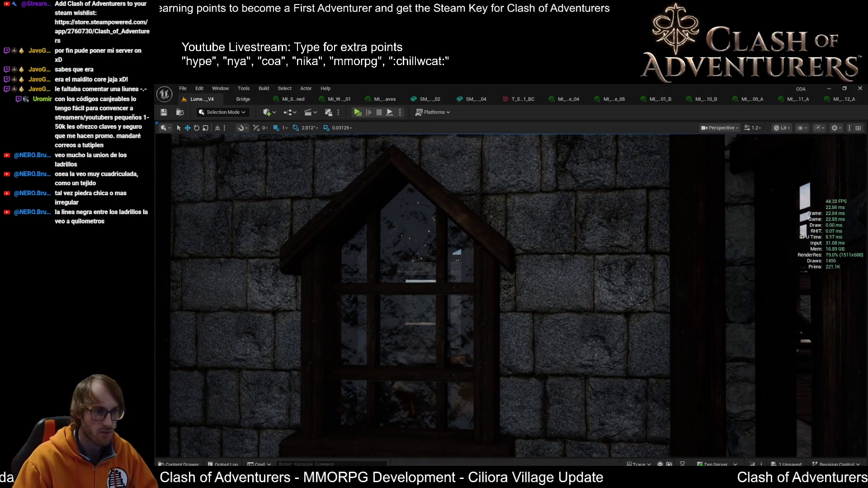
scroll(603, 333, down, 5)
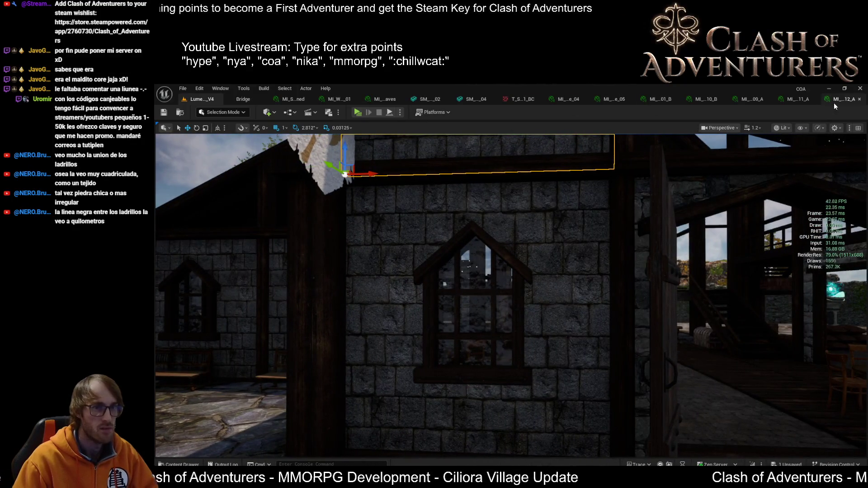
In the stone-wall material instance, try Normal Power 1.0 and 1.5, then settle on 1.1
click(791, 99)
click(740, 358)
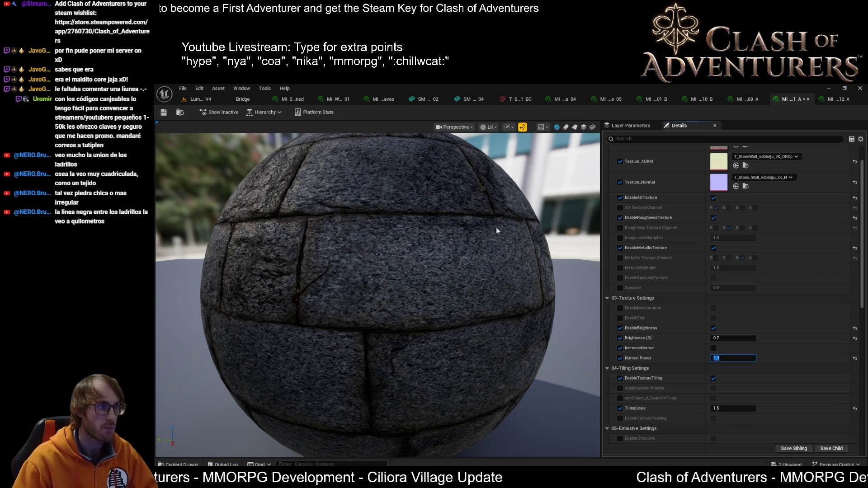
text(1.0)
key(Return)
text(1.5)
key(Return)
text(1.0)
key(Return)
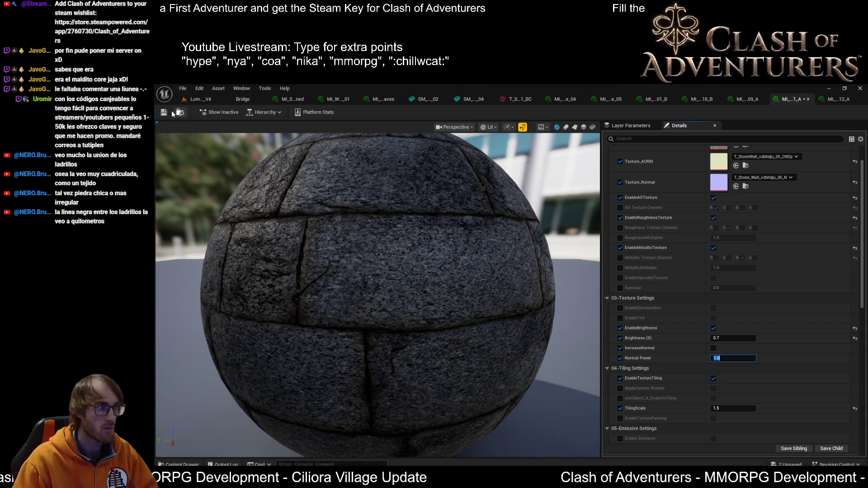
mouse_move(442, 210)
mouse_down()
mouse_move(443, 253)
mouse_move(443, 244)
mouse_move(362, 236)
mouse_up()
click(721, 358)
text(1)
key(Return)
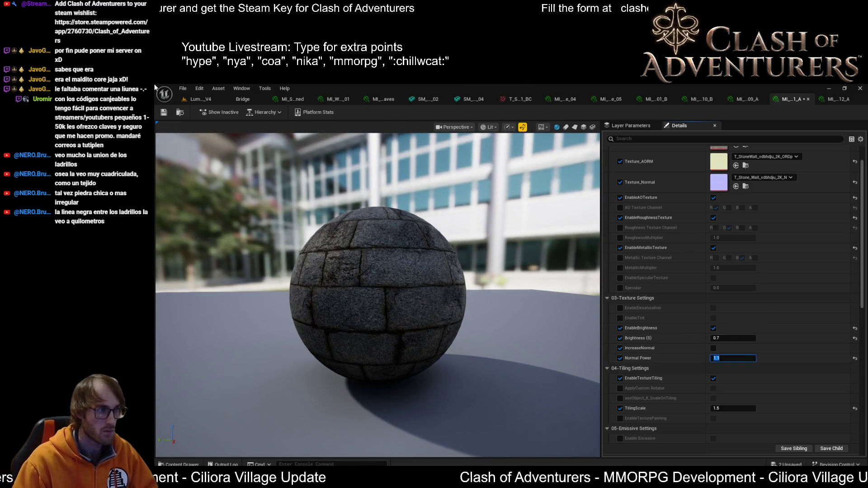
Check the walls in the village level, compare with the stone-tile material, then return to Lumeria_V4
click(196, 97)
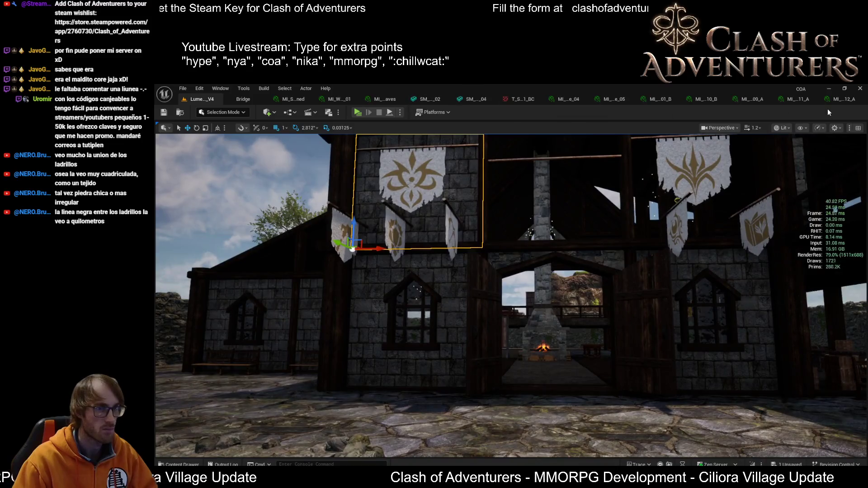
click(828, 99)
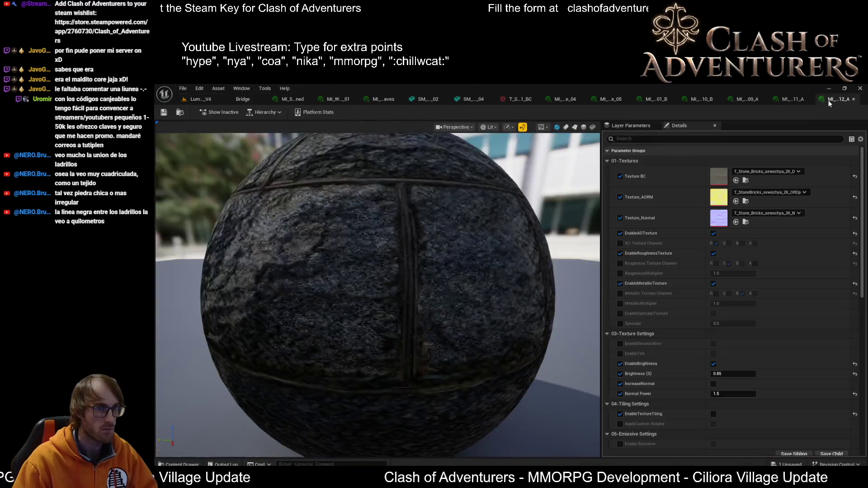
click(203, 99)
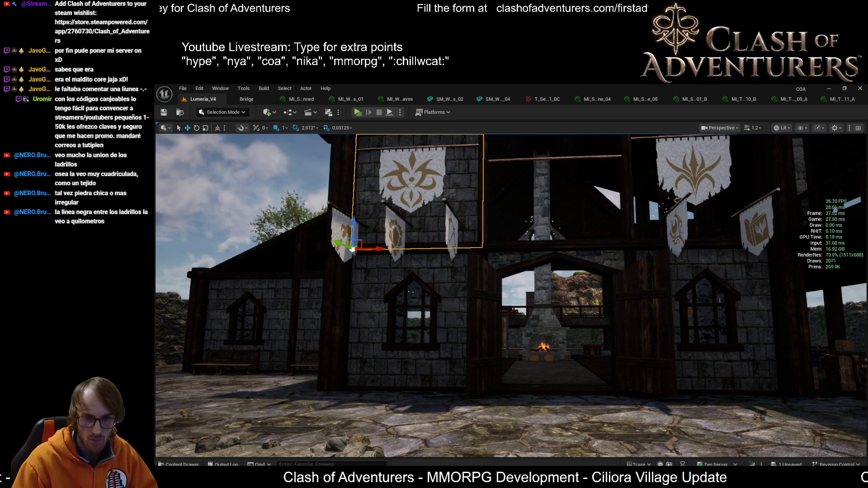
click(834, 99)
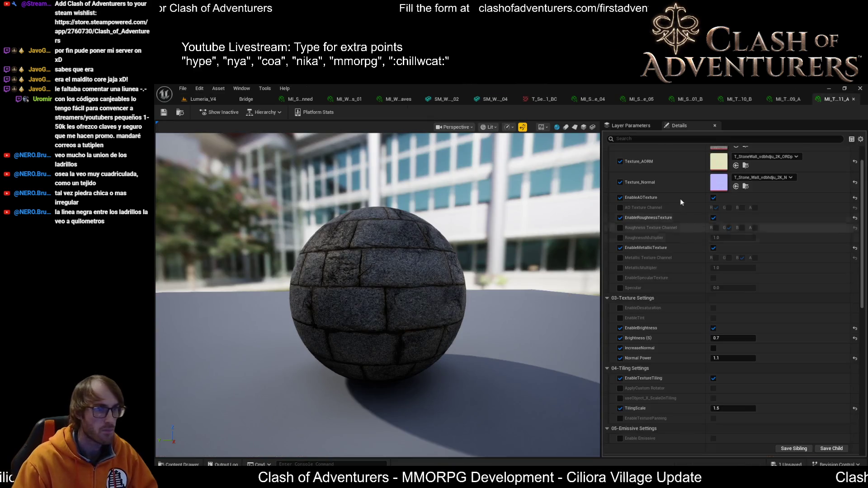
click(781, 97)
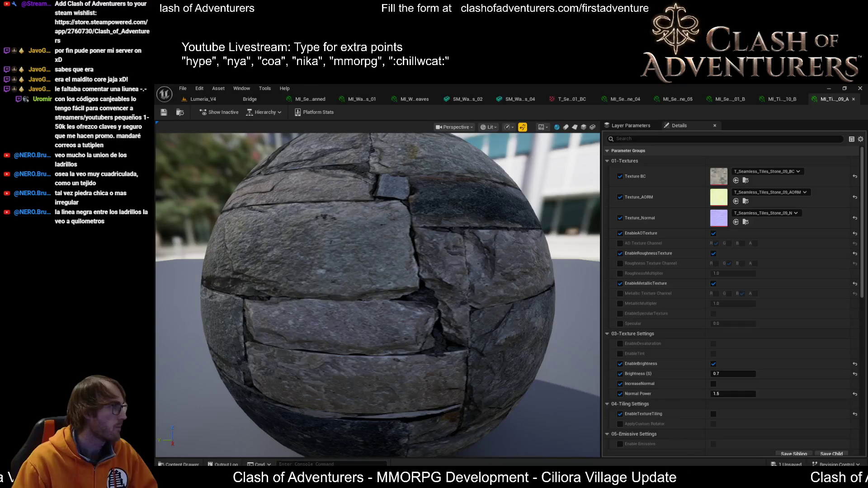
click(226, 100)
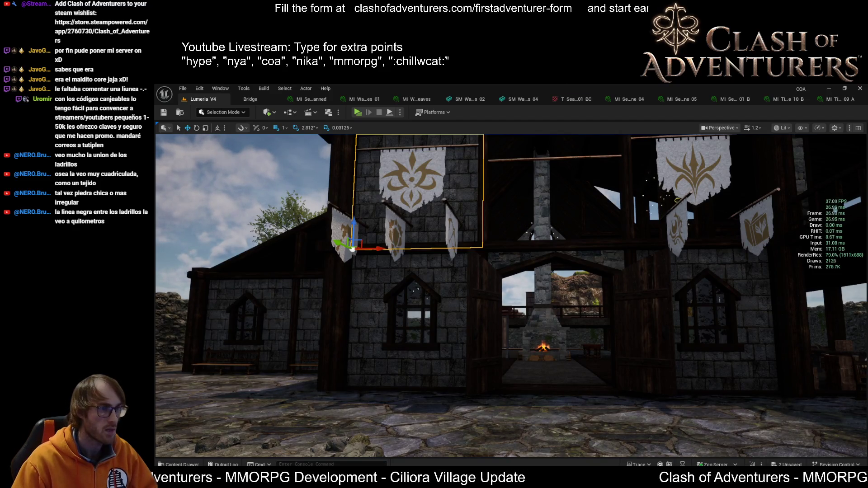
Fly through and around the village hall, then select an upper stone wall panel on its bannered front
drag(428, 321, 427, 321)
drag(251, 312, 252, 312)
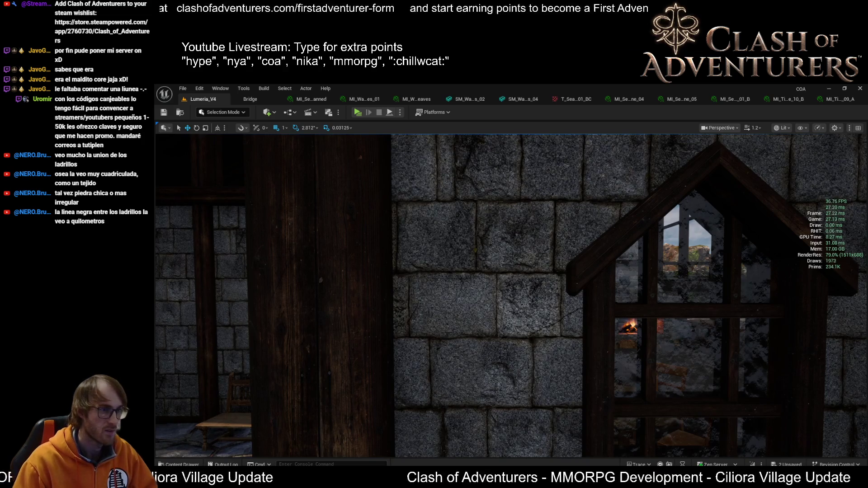
scroll(511, 294, down, 1)
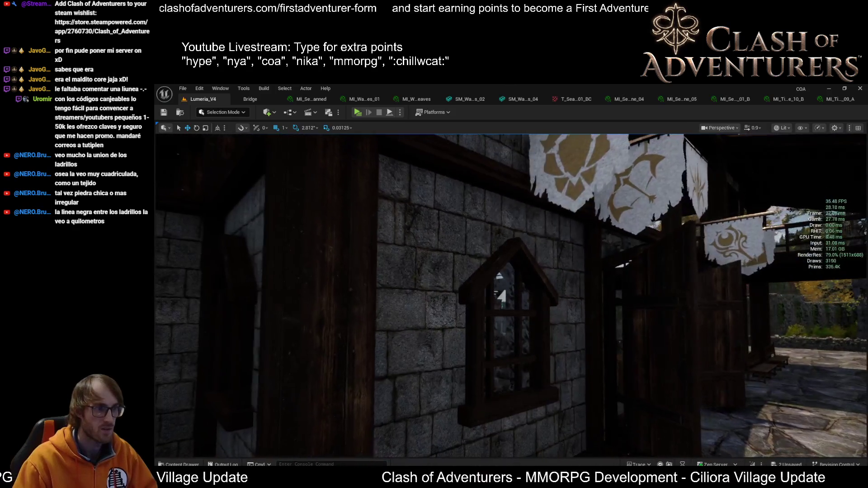
key(w)
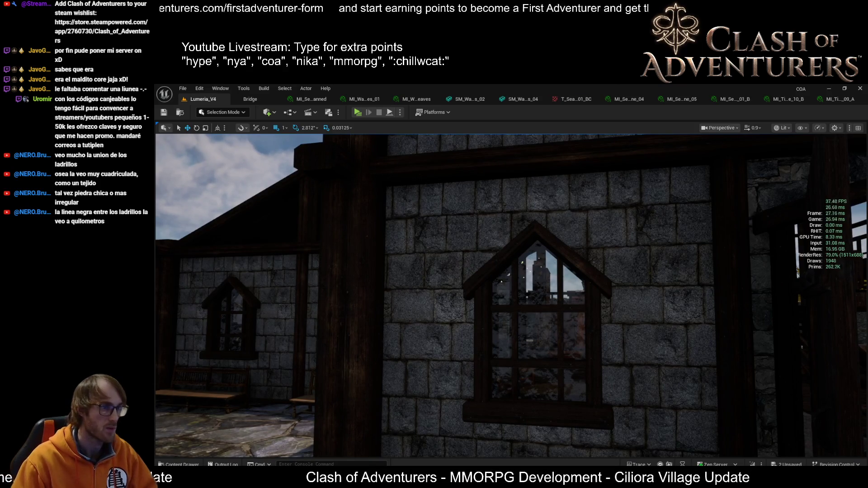
key(s)
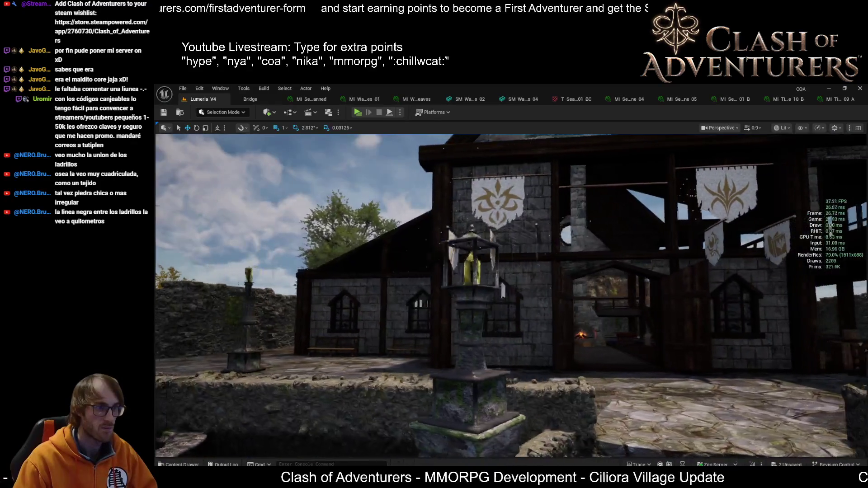
key(w)
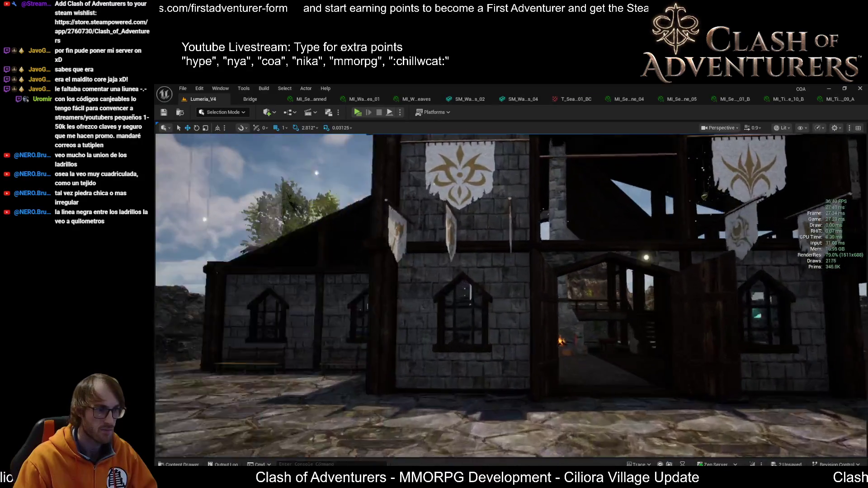
key(w)
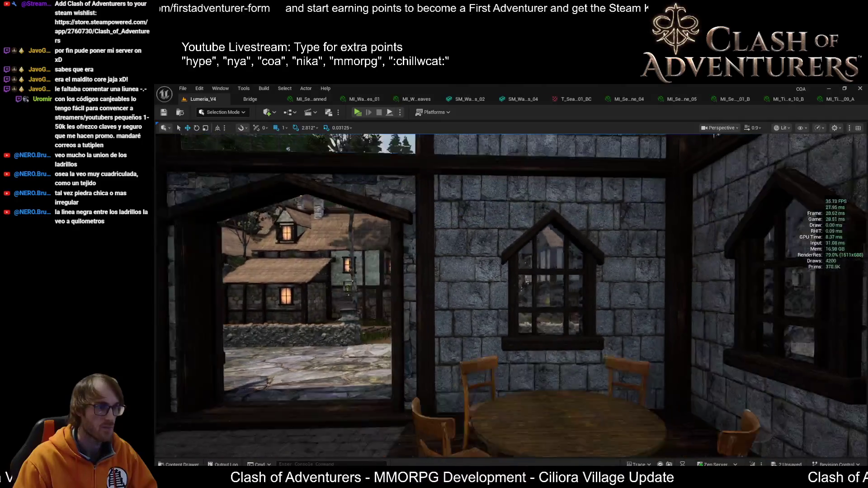
key(w)
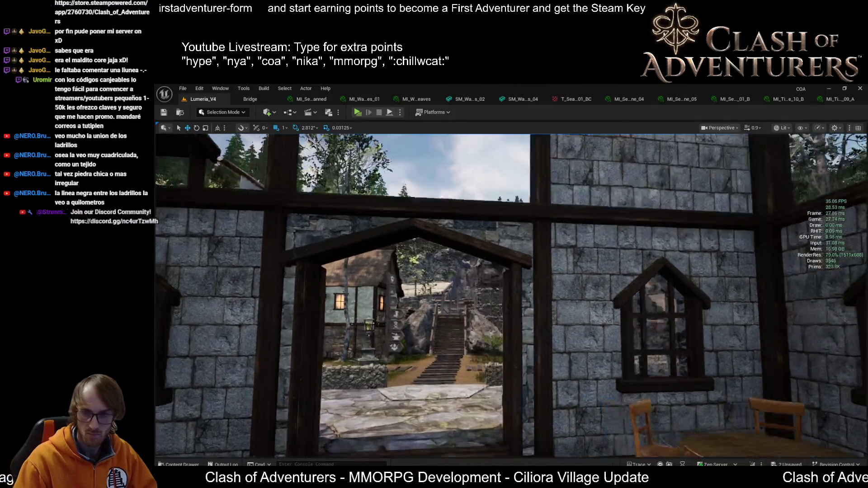
key(s)
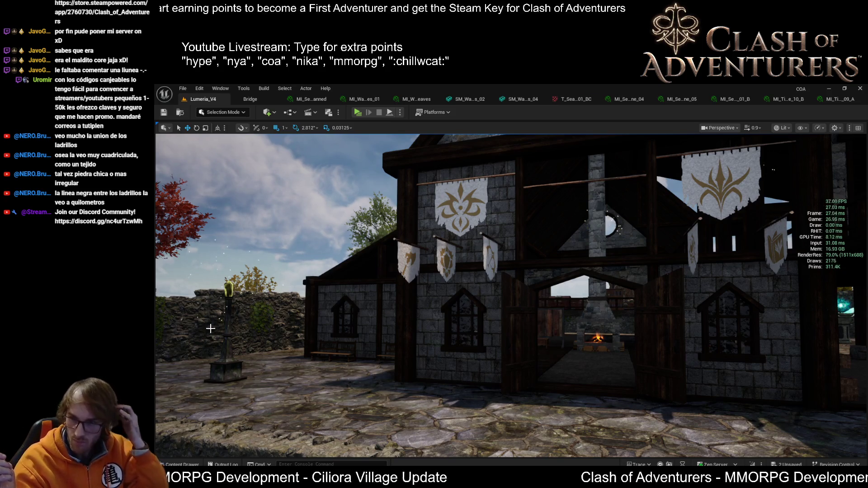
mouse_move(430, 339)
mouse_down()
mouse_move(507, 289)
mouse_move(530, 326)
mouse_move(509, 257)
mouse_move(510, 204)
mouse_move(479, 172)
mouse_up()
click(530, 326)
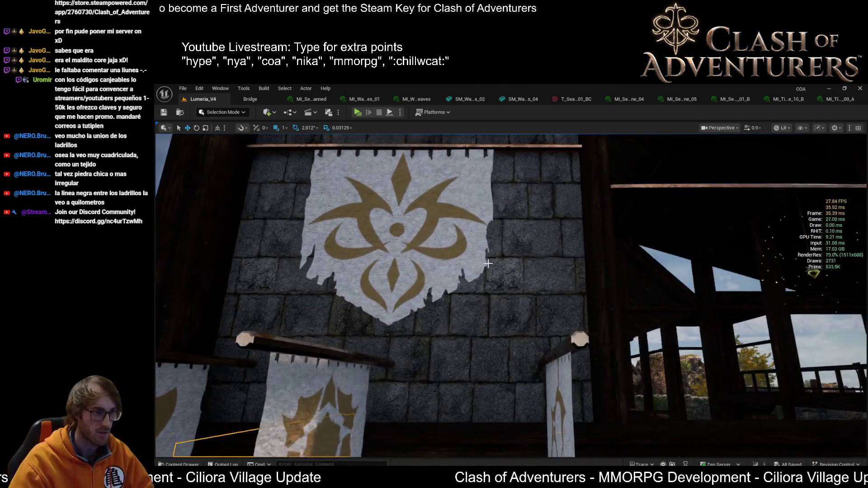
key(f)
scroll(511, 294, down, 10)
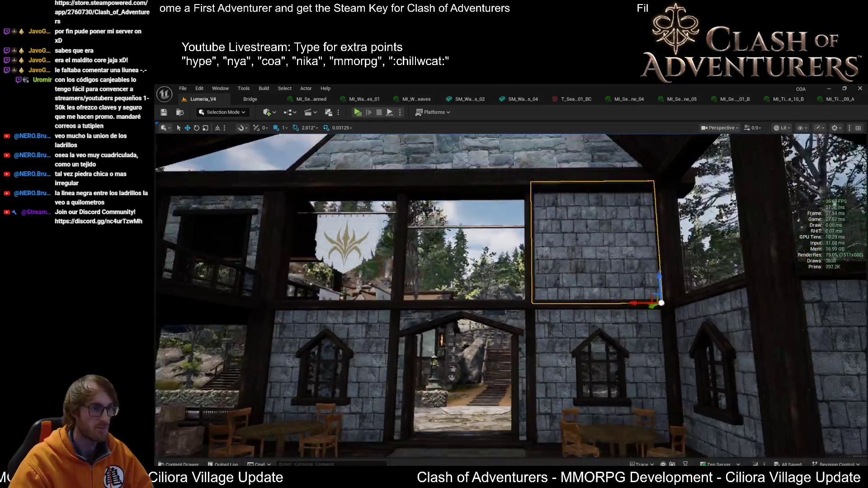
drag(671, 288, 422, 301)
scroll(422, 302, down, 2)
drag(602, 279, 601, 279)
click(601, 278)
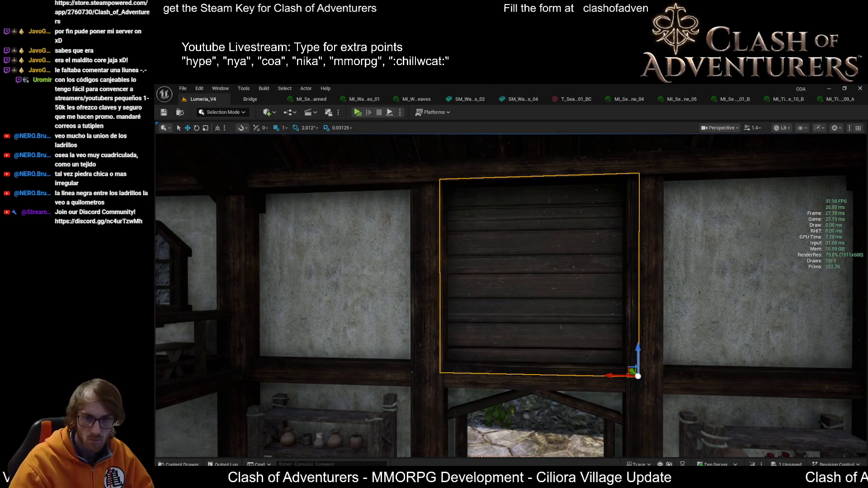
scroll(510, 294, up, 2)
key(w)
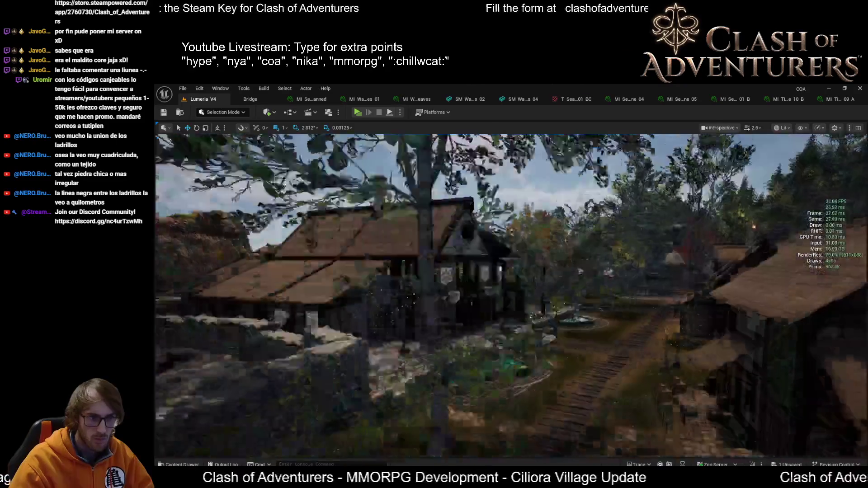
scroll(510, 294, down, 2)
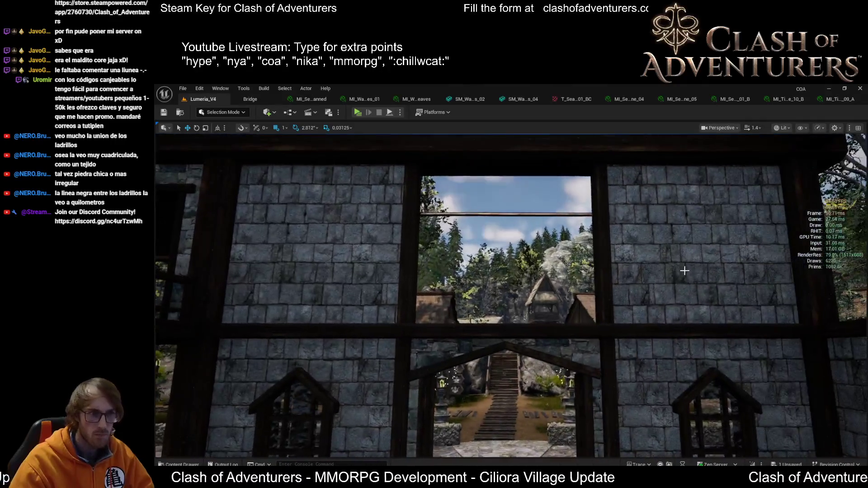
click(569, 331)
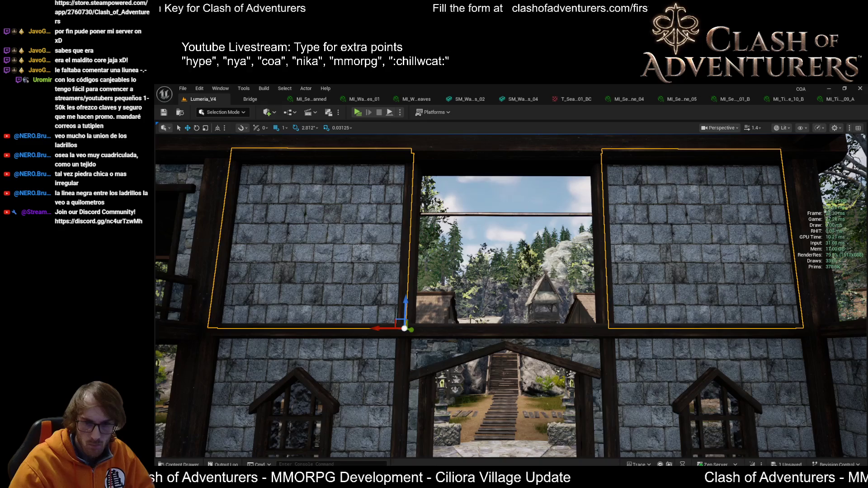
key(ctrl+z)
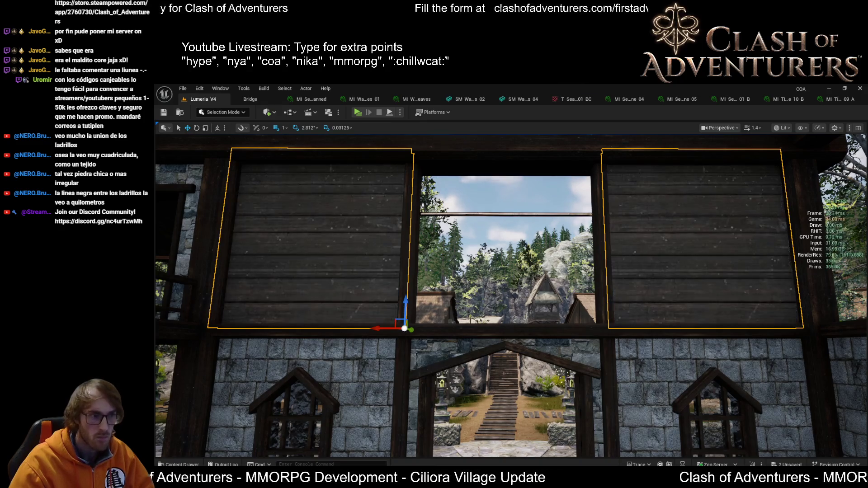
scroll(748, 363, down, 10)
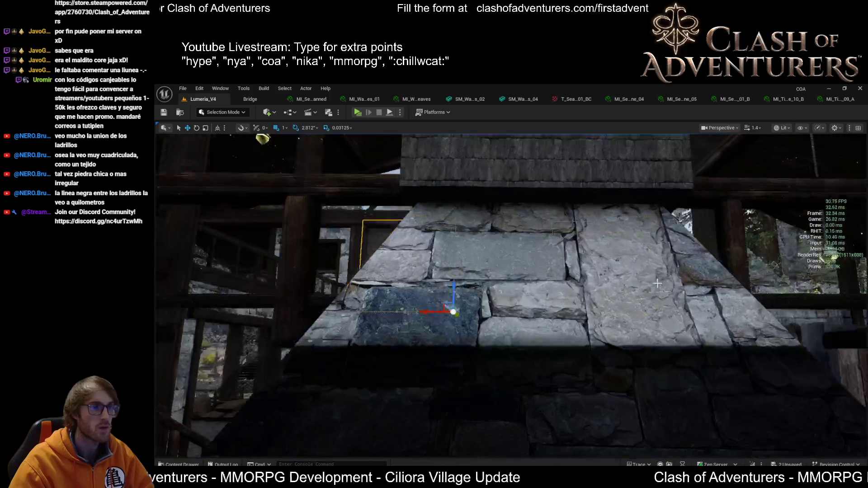
scroll(510, 294, down, 5)
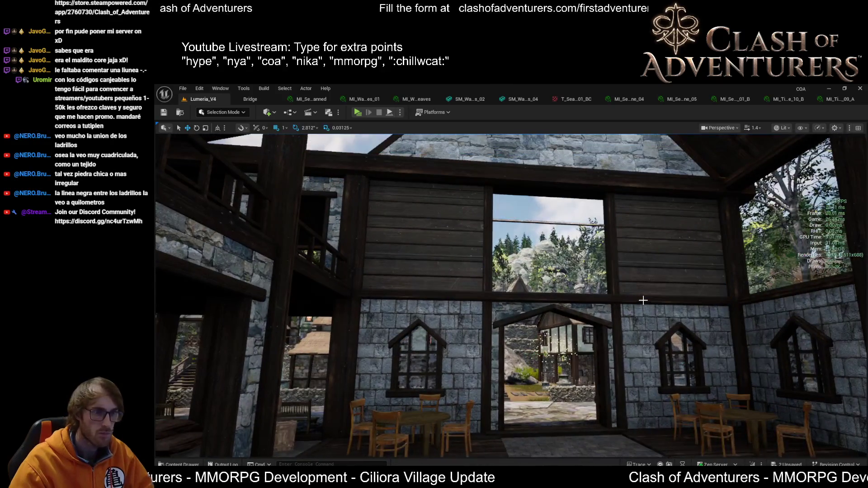
scroll(510, 294, up, 3)
scroll(511, 294, down, 3)
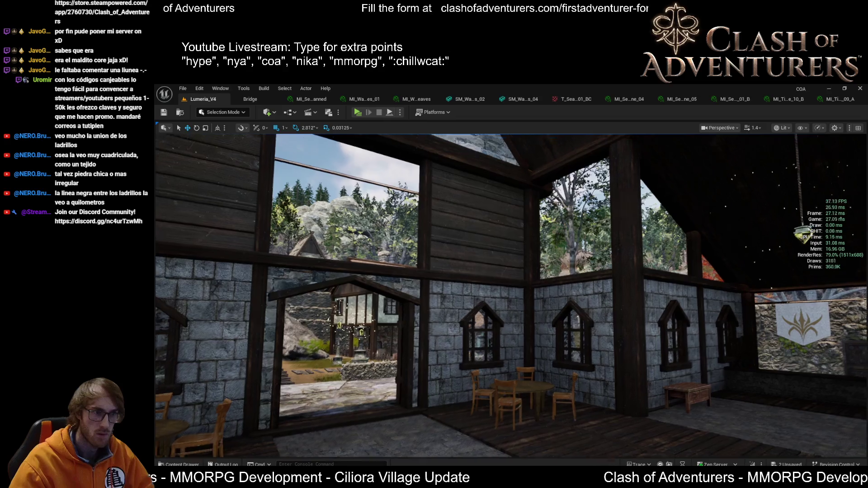
scroll(511, 293, up, 6)
scroll(511, 294, down, 6)
scroll(511, 294, up, 6)
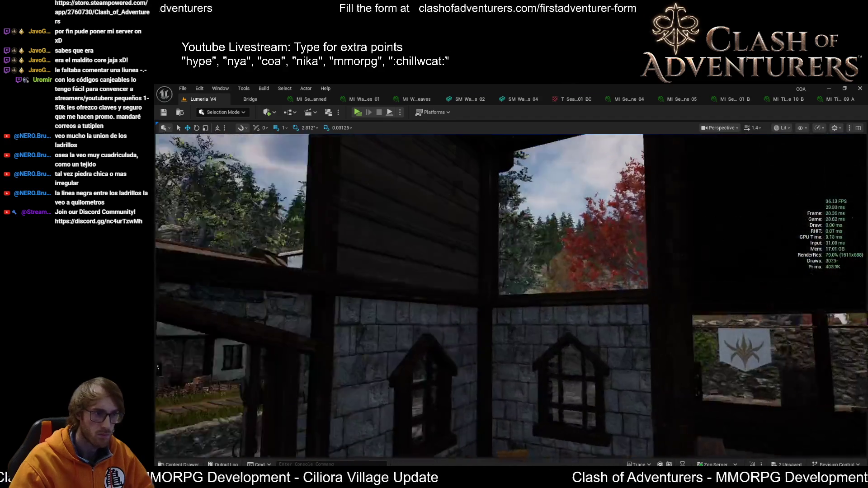
scroll(533, 214, down, 4)
Rotate the selected wood-plank wall panel about 87° on its yaw ring
click(532, 214)
drag(532, 213, 361, 230)
key(e)
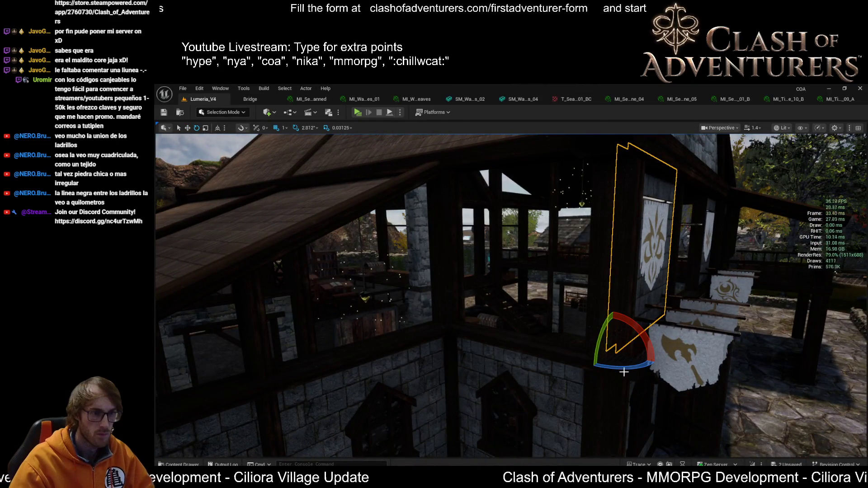
mouse_move(621, 368)
mouse_down()
mouse_move(662, 367)
mouse_move(470, 335)
mouse_move(515, 325)
mouse_move(524, 312)
mouse_move(638, 455)
mouse_up()
Inspect the turned panel in Unlit view, then switch back to Lit
key(alt+3)
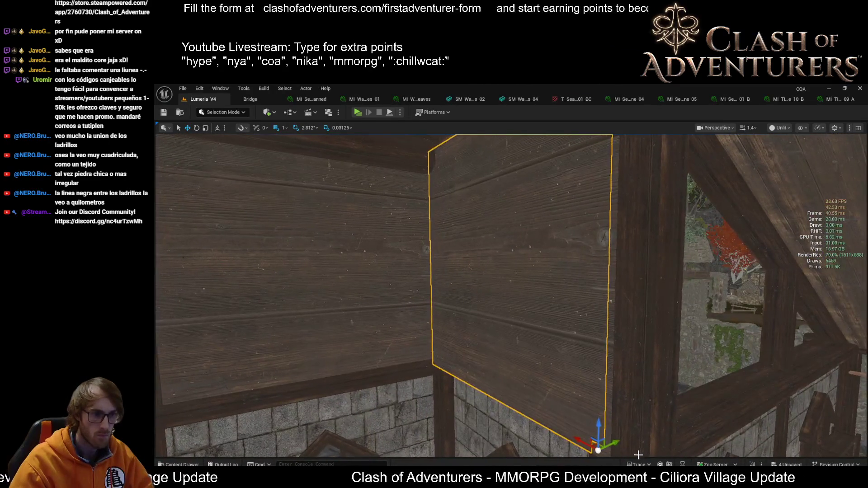
drag(511, 294, 493, 294)
drag(637, 436, 540, 381)
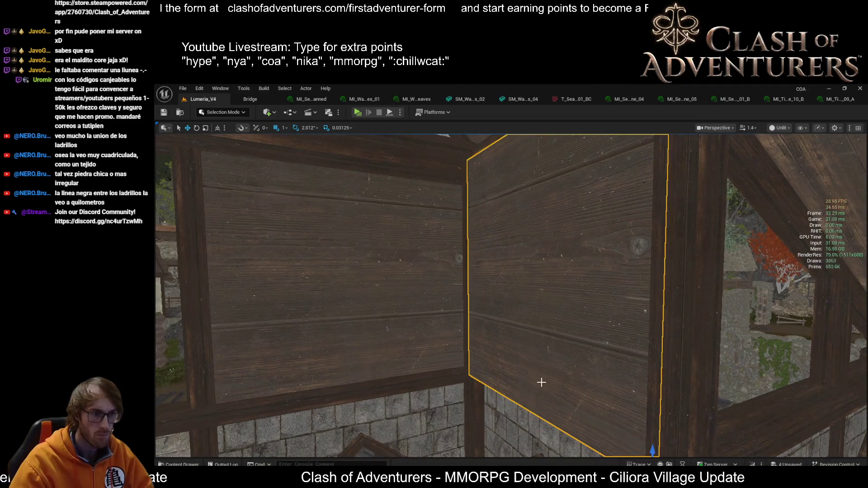
mouse_move(605, 403)
mouse_down()
mouse_move(573, 368)
mouse_move(511, 339)
mouse_up()
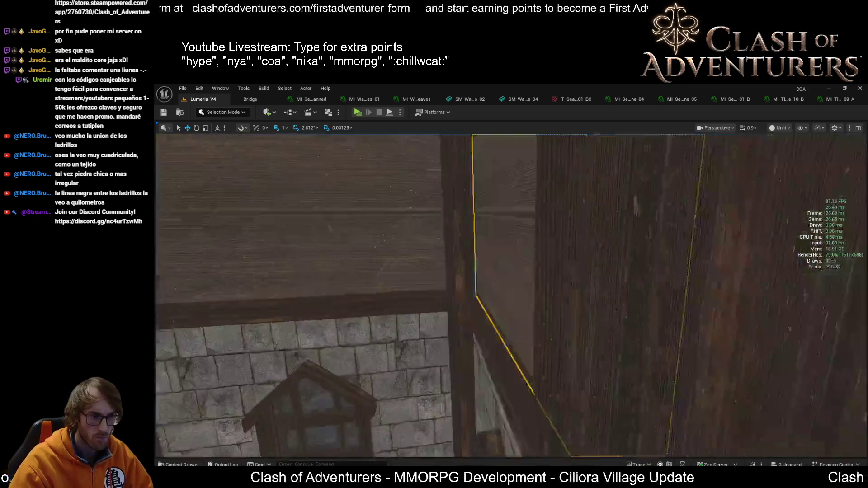
key(alt+4)
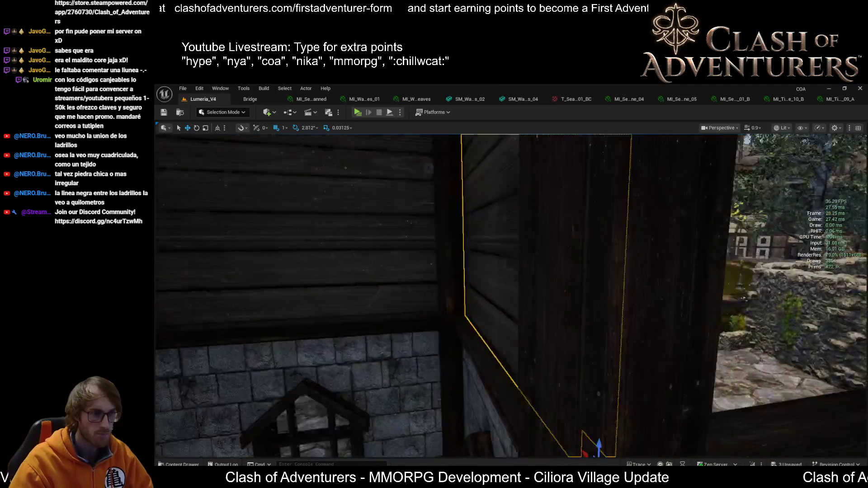
drag(511, 339, 443, 334)
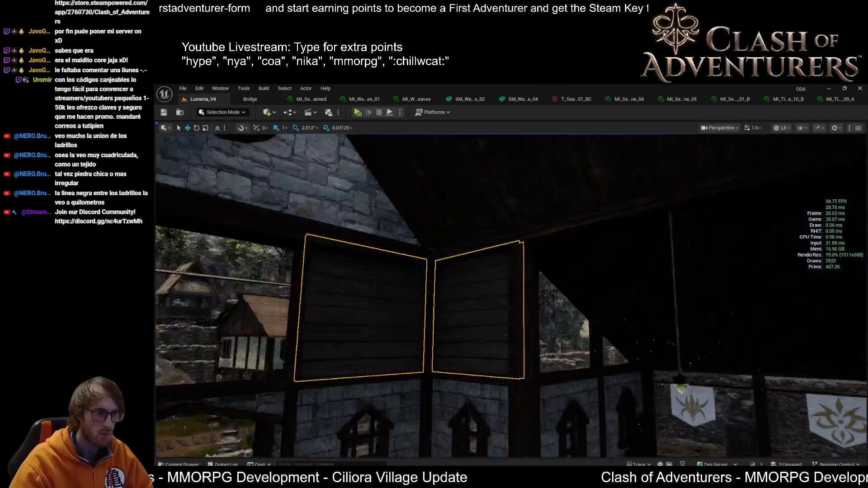
key(w)
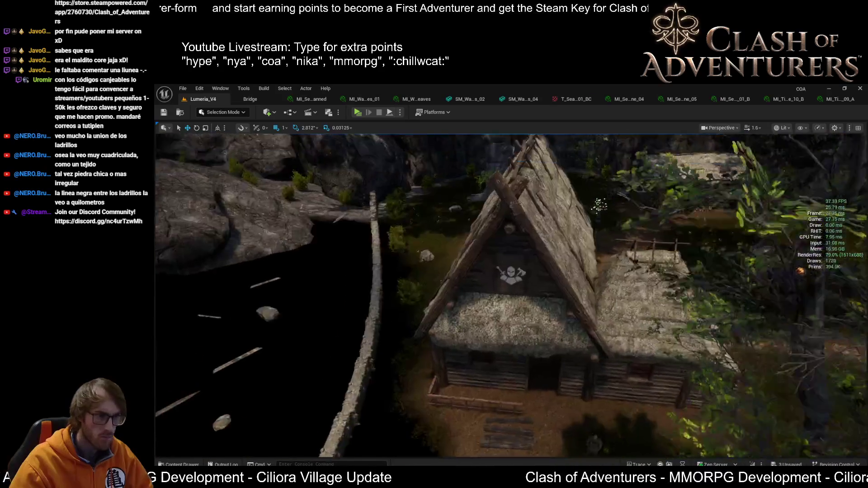
key(w)
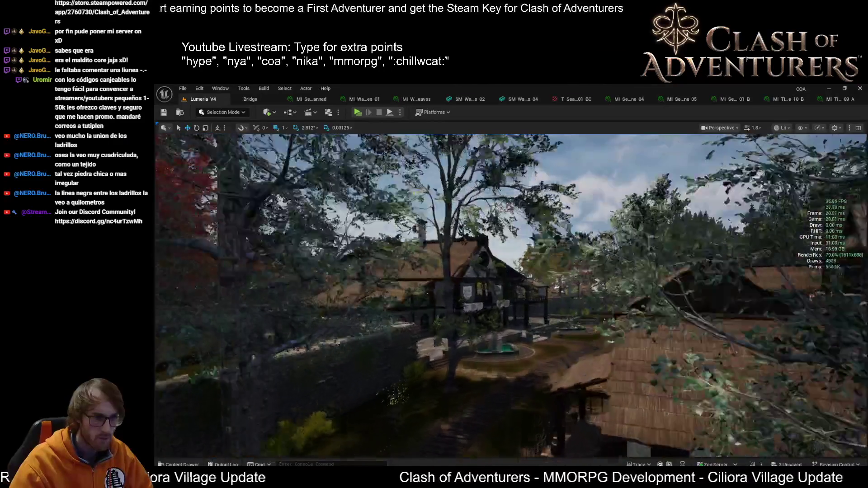
scroll(510, 294, up, 1)
key(w)
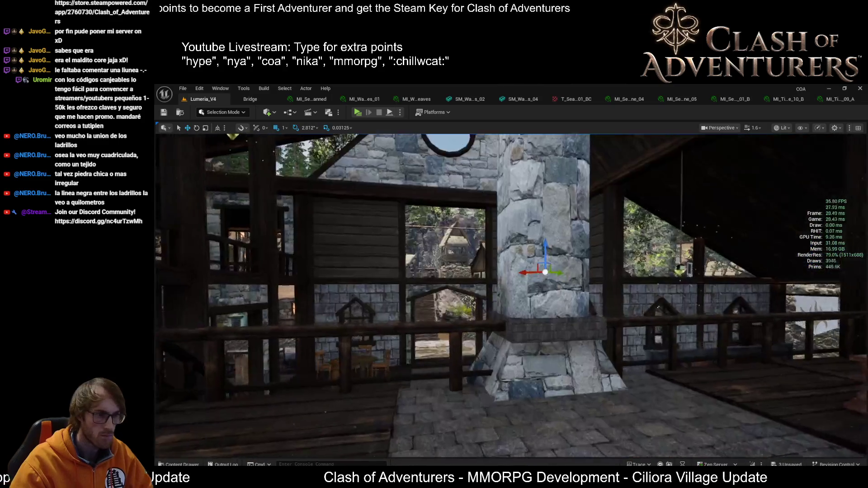
key(w)
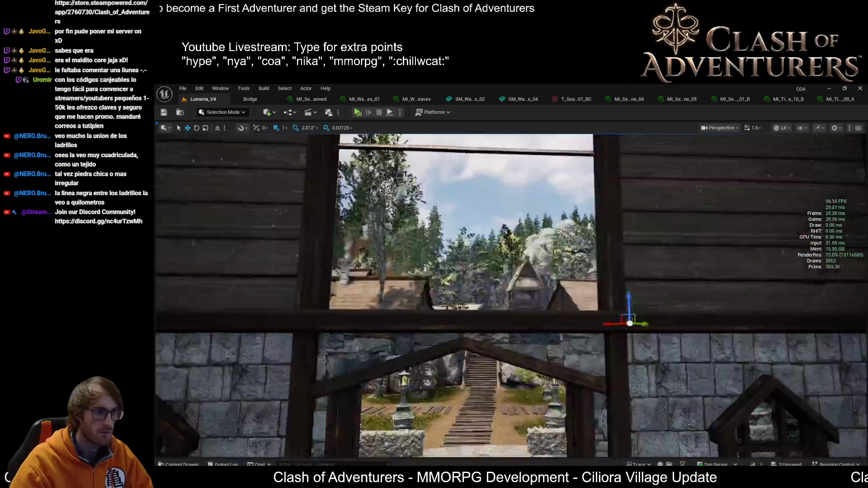
key(w)
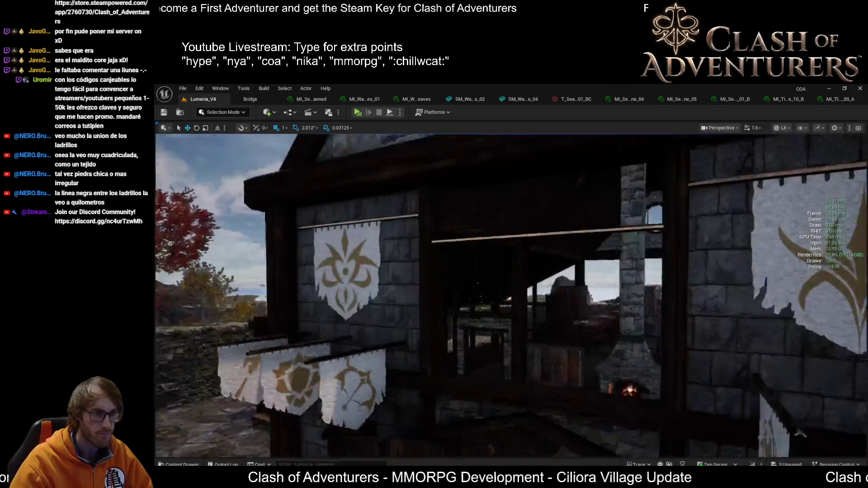
key(w)
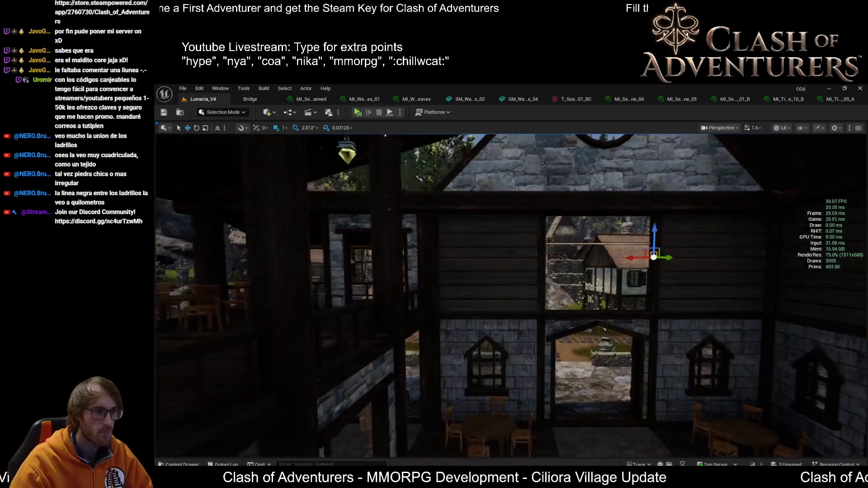
key(w)
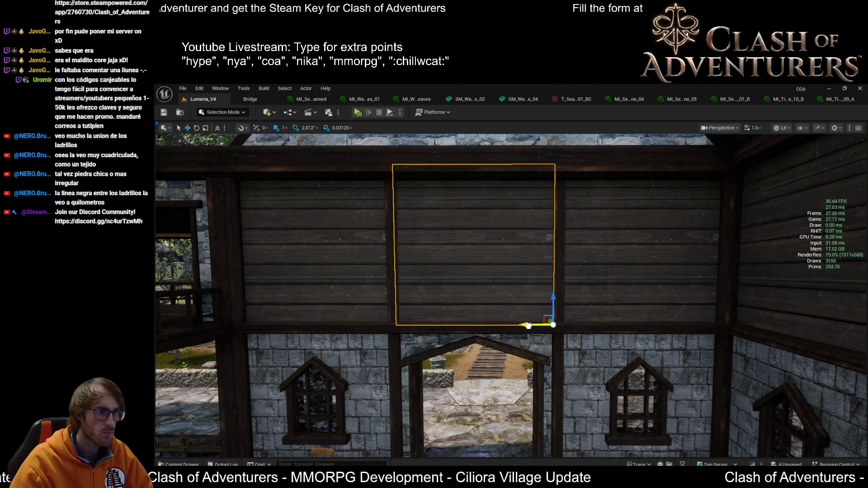
Slide the plank wall panel left beside the porch doorway and re-centre the view on it
key(w)
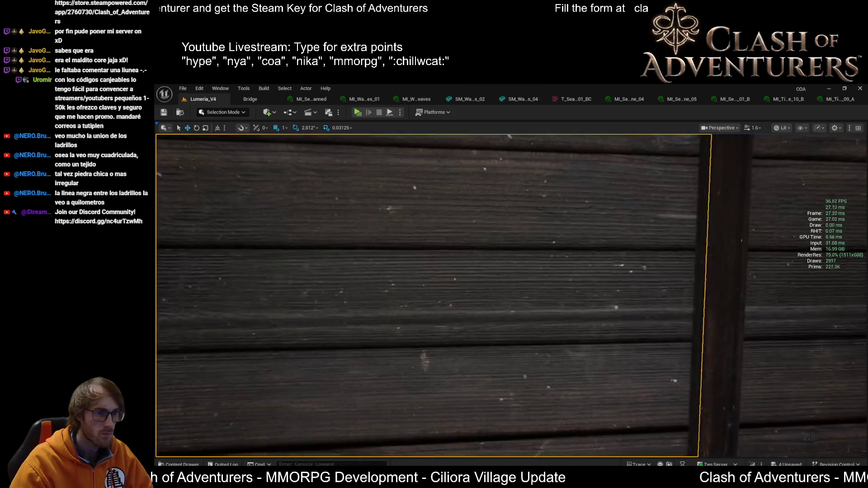
key(s)
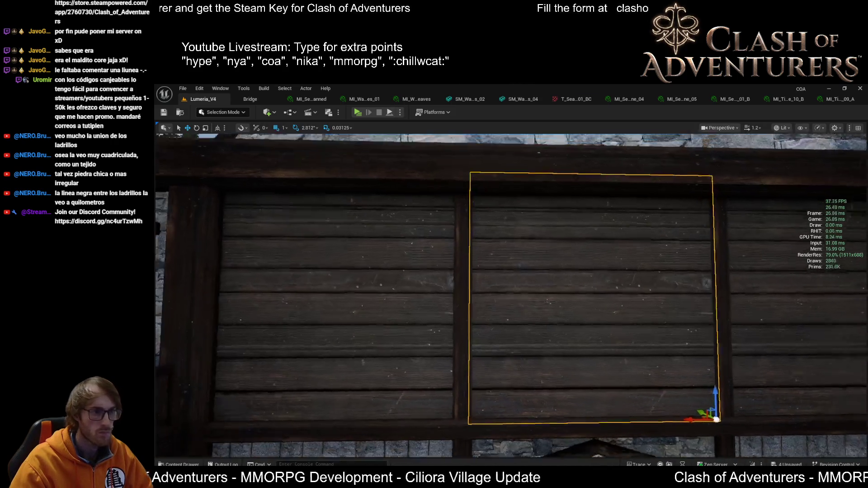
key(a)
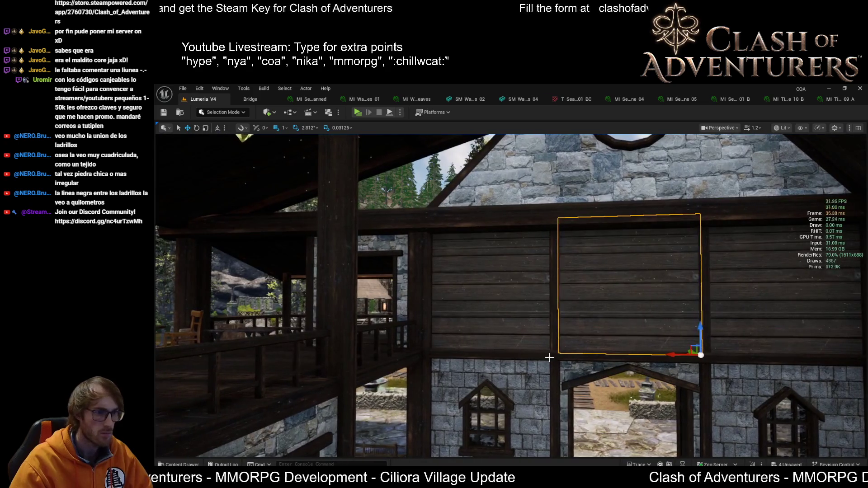
key(a)
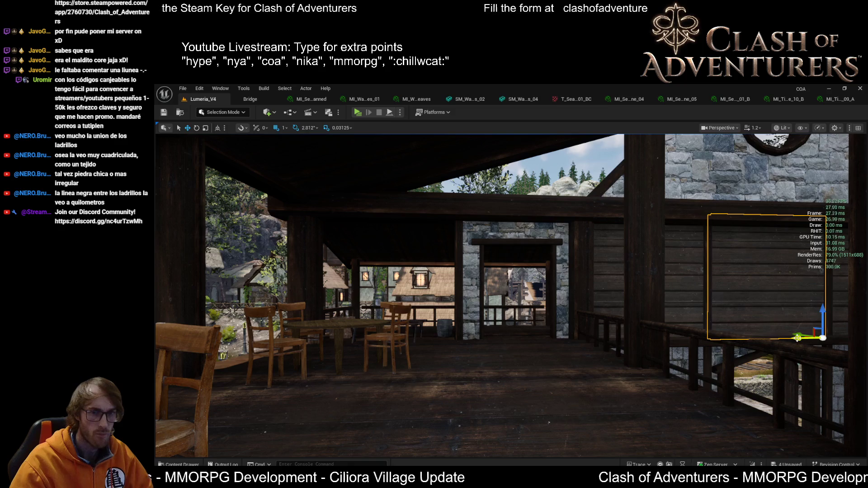
drag(797, 338, 425, 337)
scroll(424, 337, up, 5)
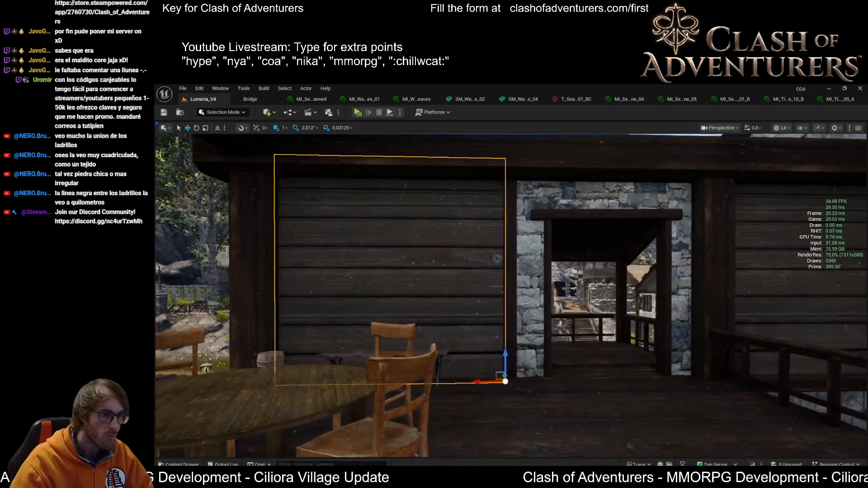
key(f)
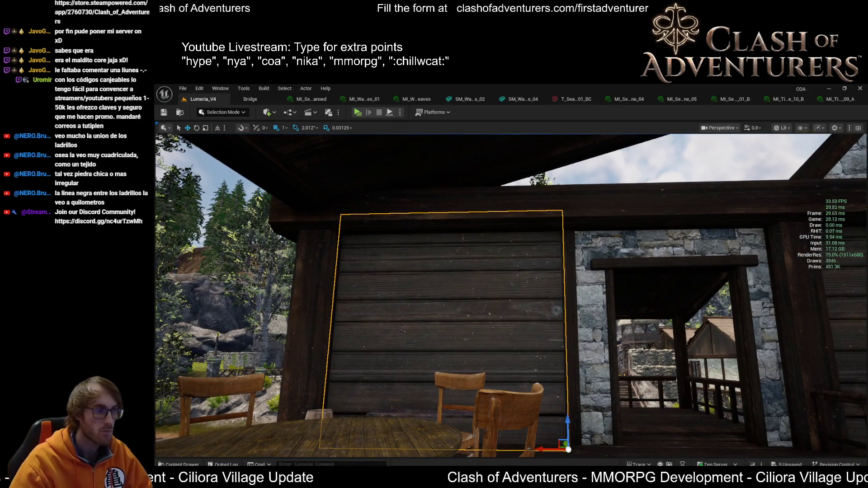
scroll(492, 344, up, 2)
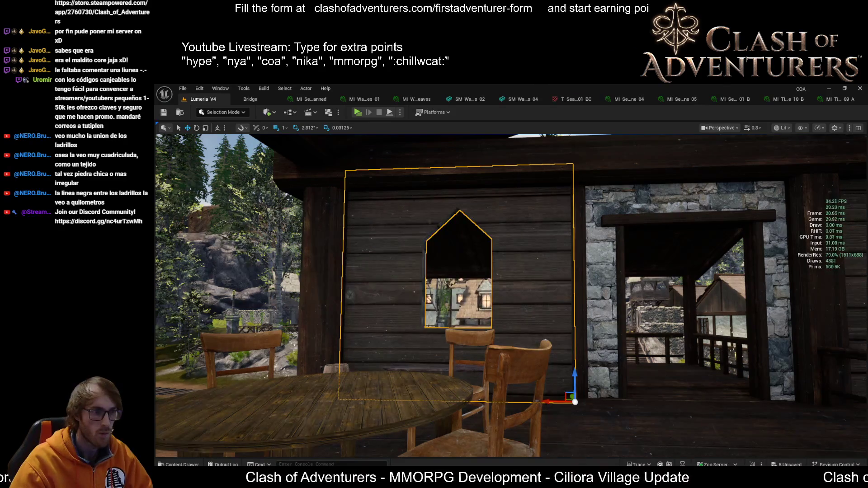
Select the stone window-wall piece and raise it into place on the side wall
key(s)
key(d)
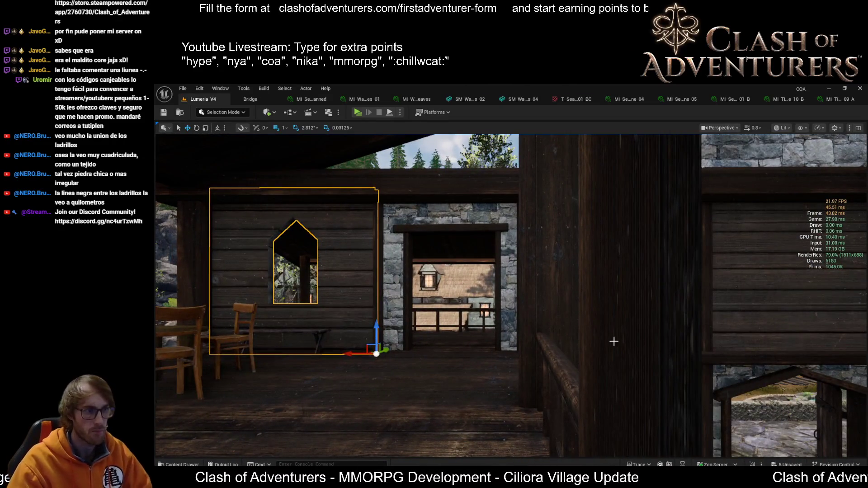
drag(611, 341, 602, 377)
click(565, 345)
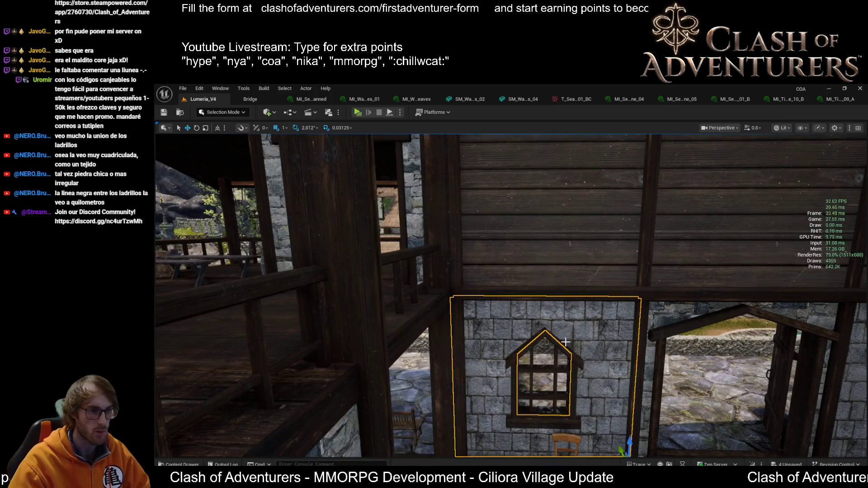
key(s)
key(s)
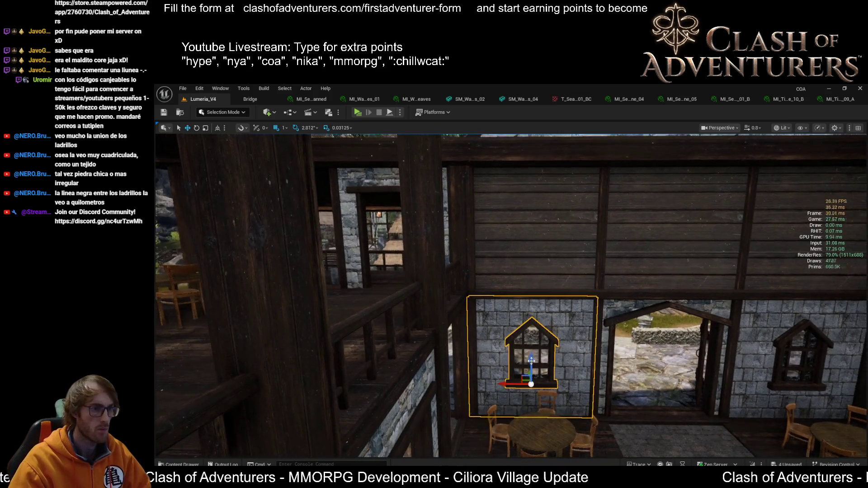
mouse_move(531, 353)
mouse_down()
mouse_move(524, 213)
mouse_move(497, 235)
mouse_up()
mouse_move(343, 298)
mouse_down()
mouse_move(333, 303)
mouse_move(307, 276)
mouse_up()
drag(389, 332, 386, 328)
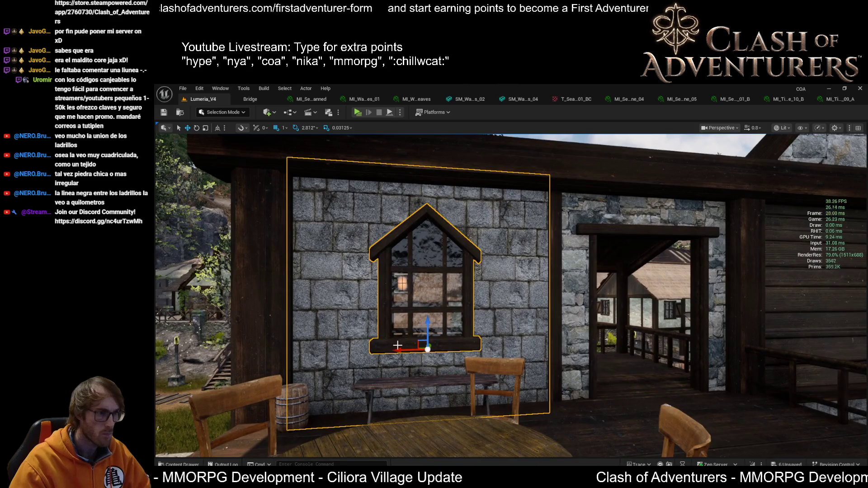
drag(399, 348, 382, 305)
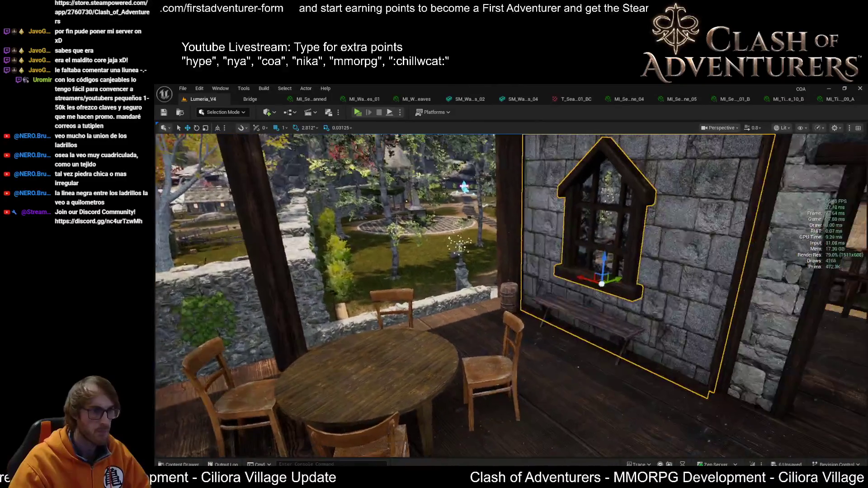
Copy the window wall and slide it along X to cover the neighbouring opening
mouse_move(601, 283)
mouse_down()
mouse_move(542, 247)
mouse_move(500, 250)
mouse_move(497, 267)
mouse_move(464, 266)
mouse_move(543, 273)
mouse_up()
key(e)
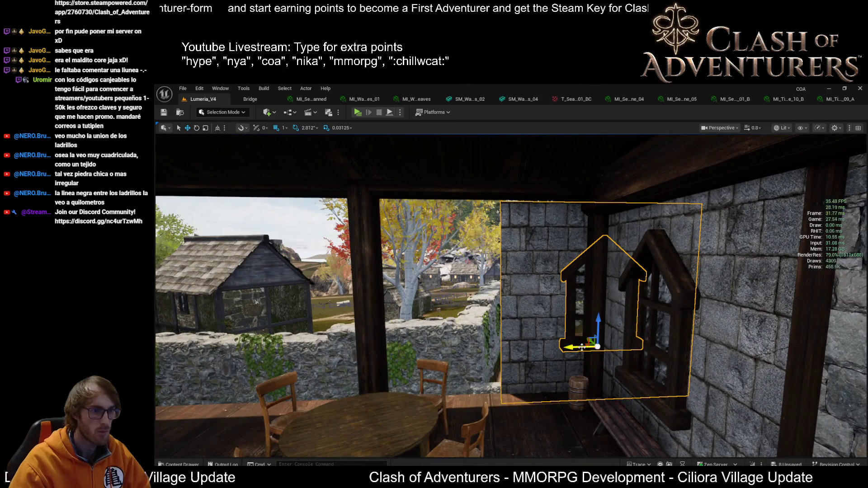
mouse_move(582, 346)
mouse_down()
mouse_move(467, 343)
mouse_move(489, 313)
mouse_up()
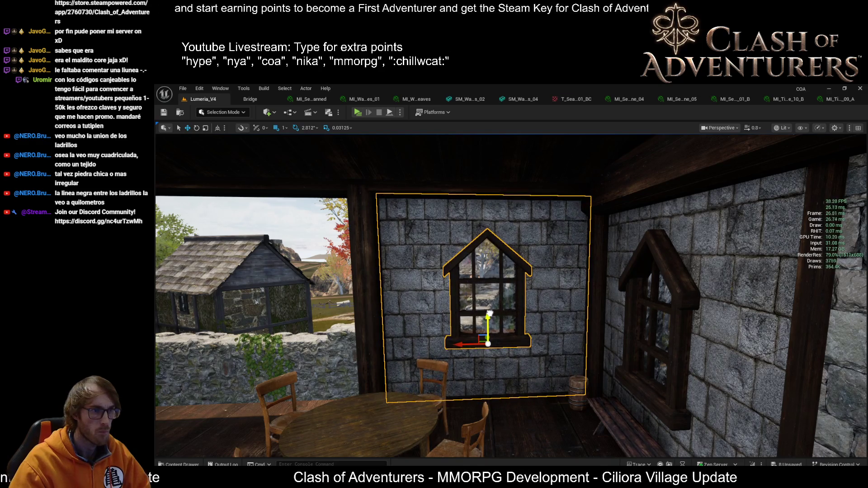
key(a)
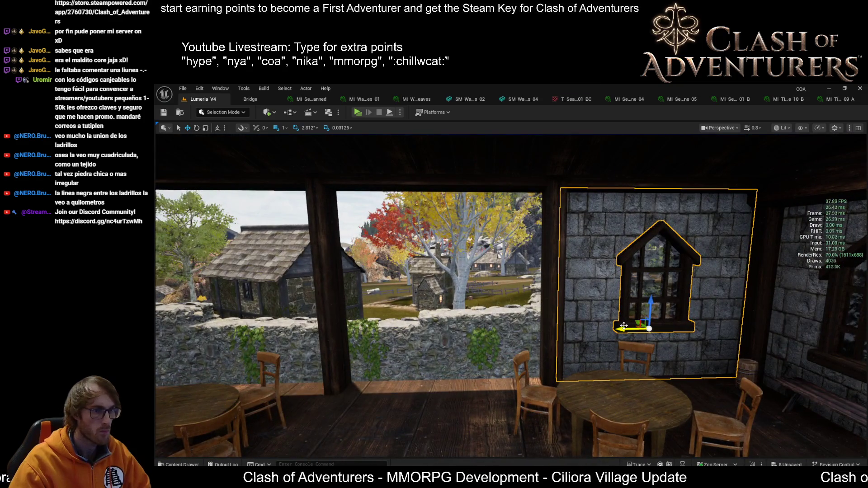
key(s)
key(w)
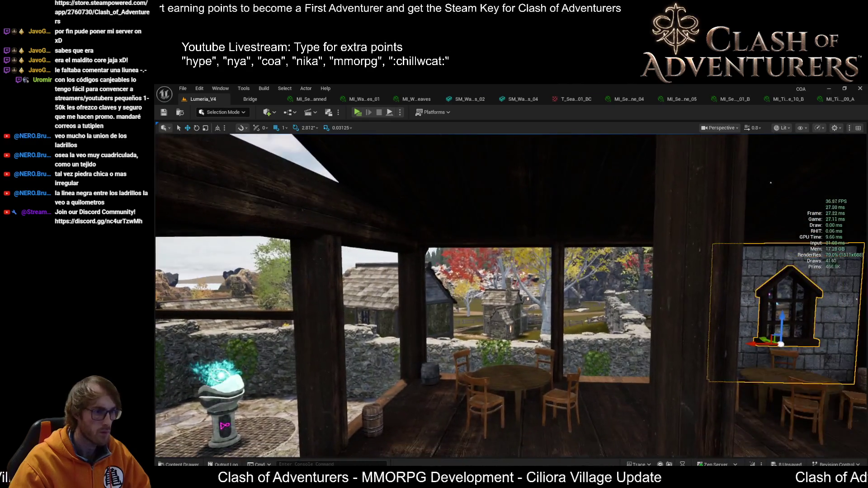
key(d)
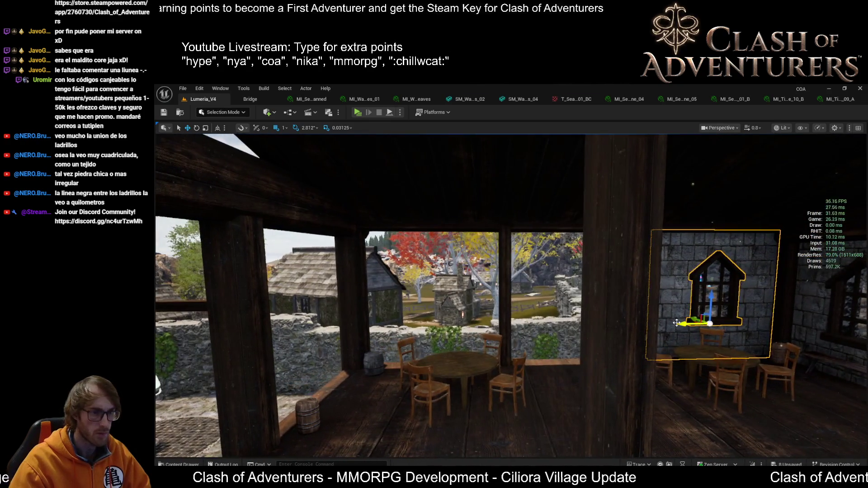
drag(468, 344, 405, 342)
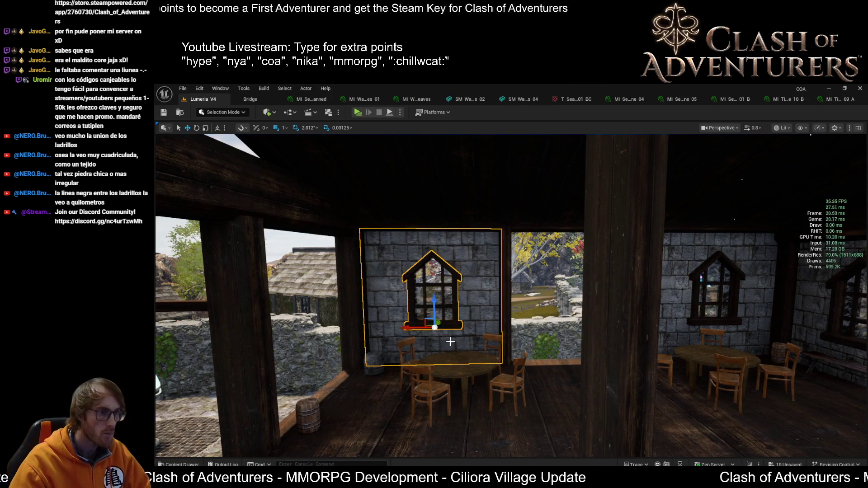
key(w)
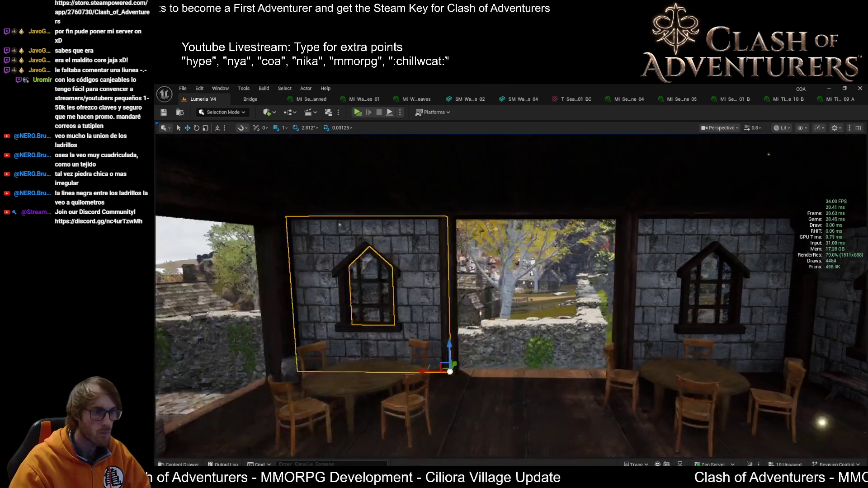
drag(423, 371, 584, 365)
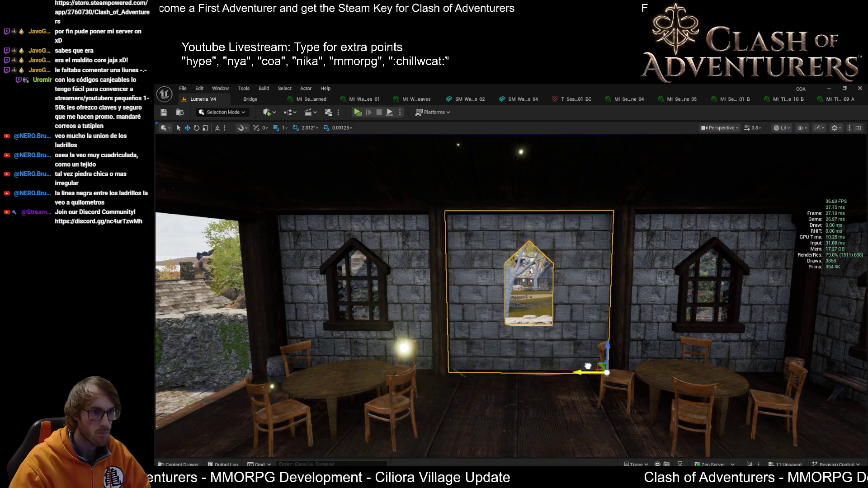
key(f)
key(s)
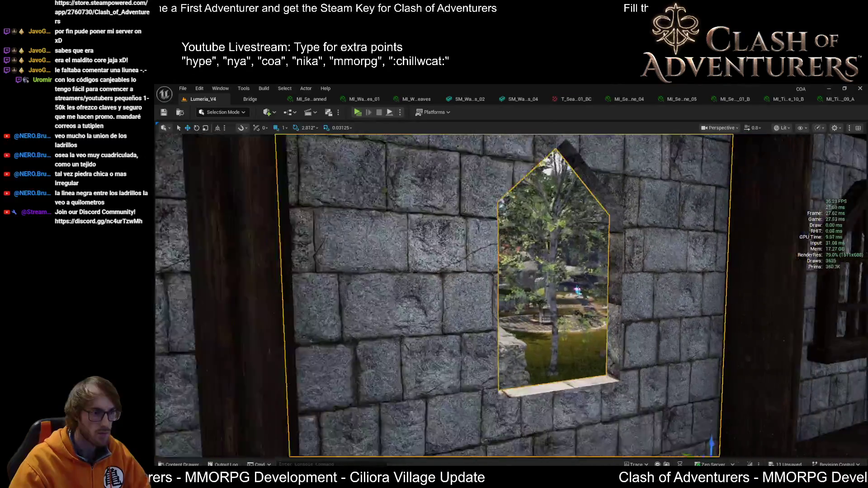
Delete a stray piece and duplicate the windowed wall panel into the remaining gap
key(Delete)
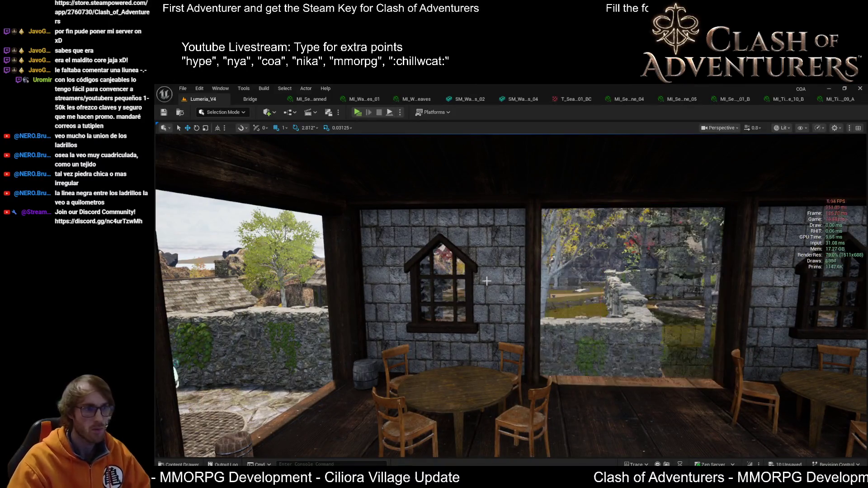
click(446, 309)
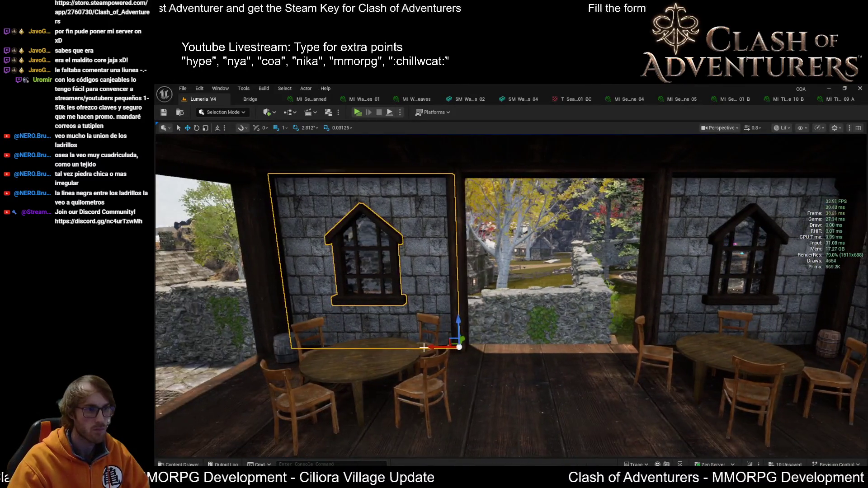
mouse_move(440, 363)
mouse_down()
mouse_move(612, 345)
mouse_move(604, 345)
mouse_up()
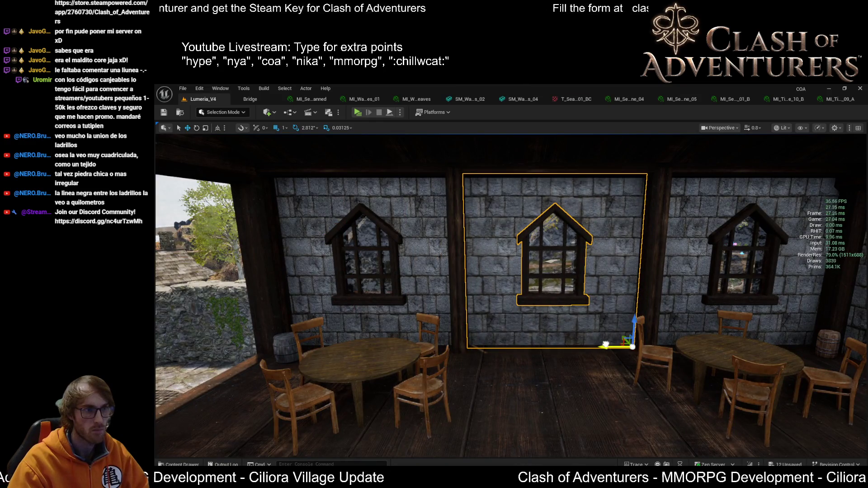
scroll(605, 344, down, 5)
mouse_move(605, 345)
mouse_down()
mouse_move(531, 316)
mouse_move(565, 316)
mouse_up()
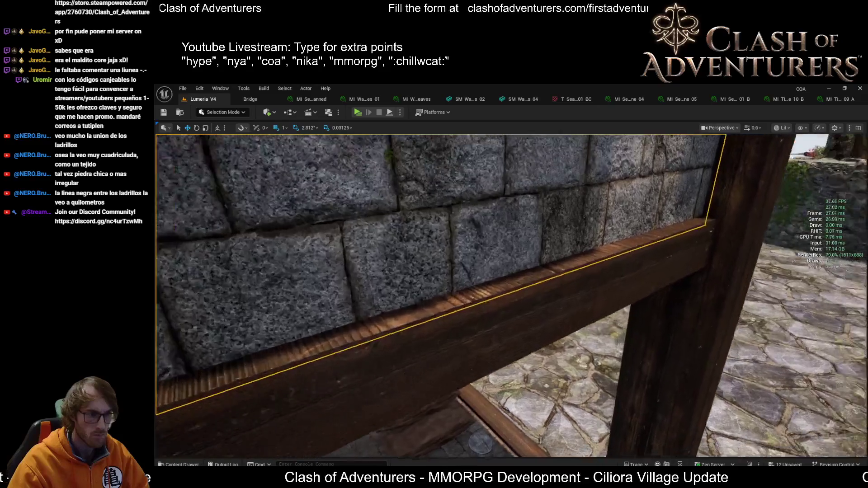
Inspect the hall's stone window wall, doorway and upper-wall windows from several angles
drag(510, 294, 556, 294)
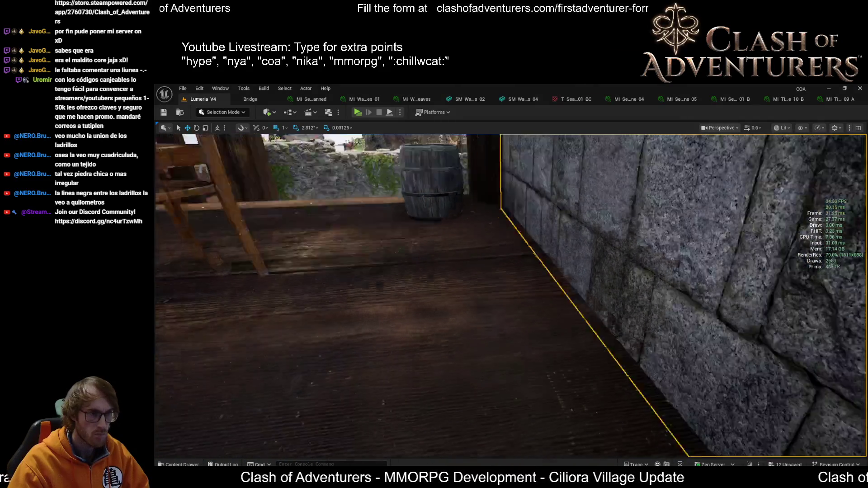
key(f)
key(f)
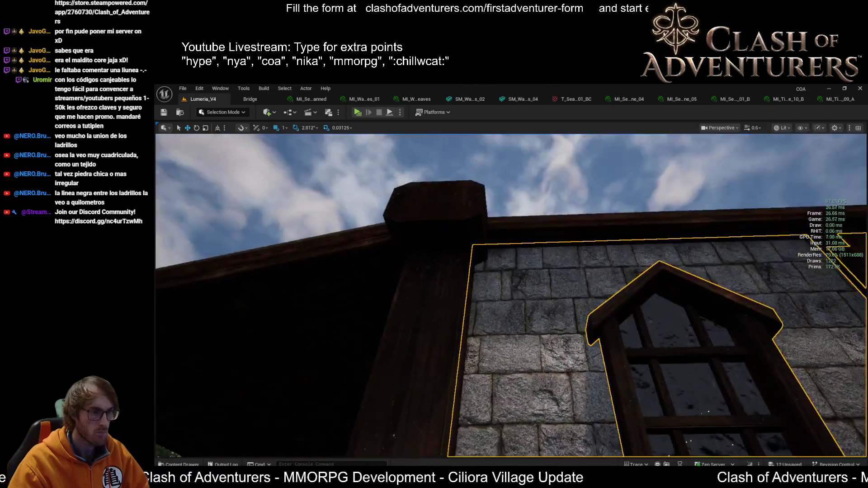
key(f)
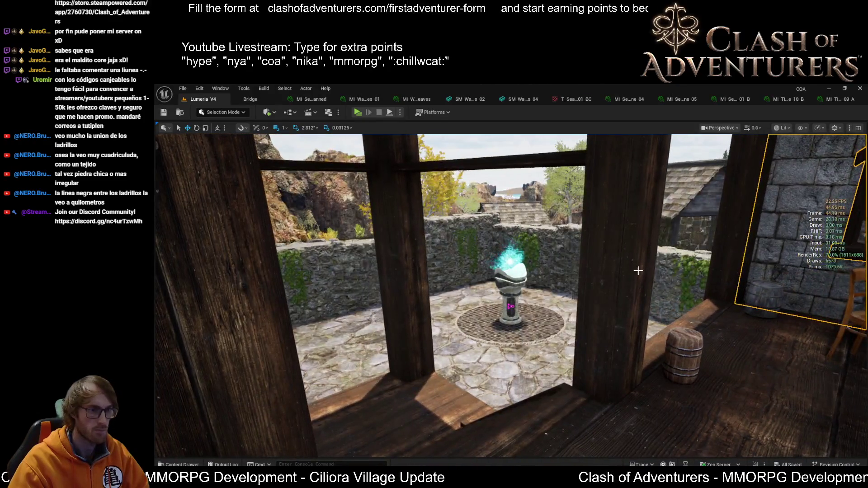
drag(638, 270, 736, 271)
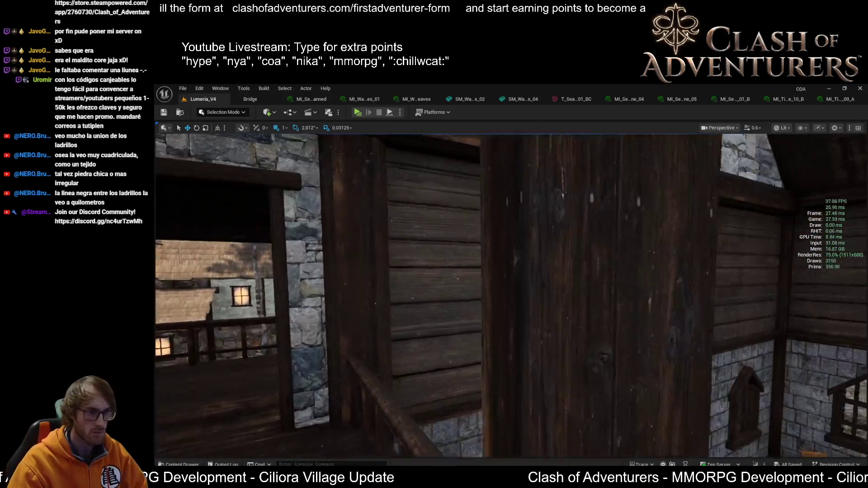
drag(736, 271, 677, 271)
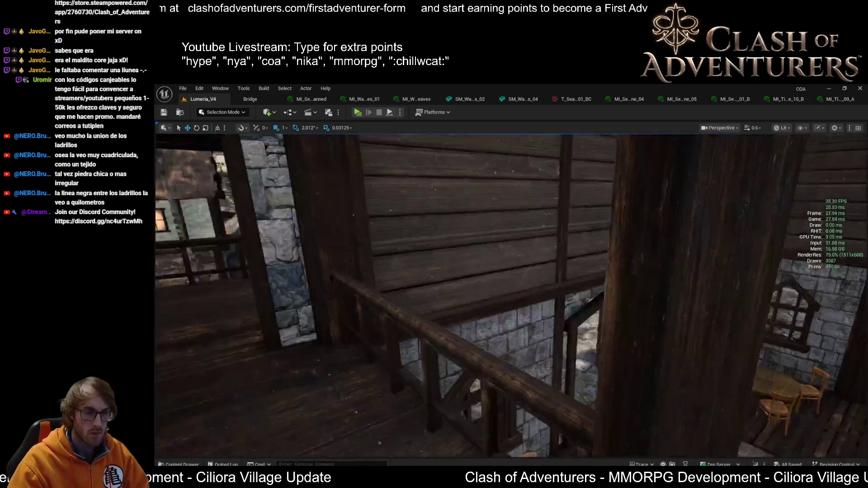
drag(678, 271, 678, 289)
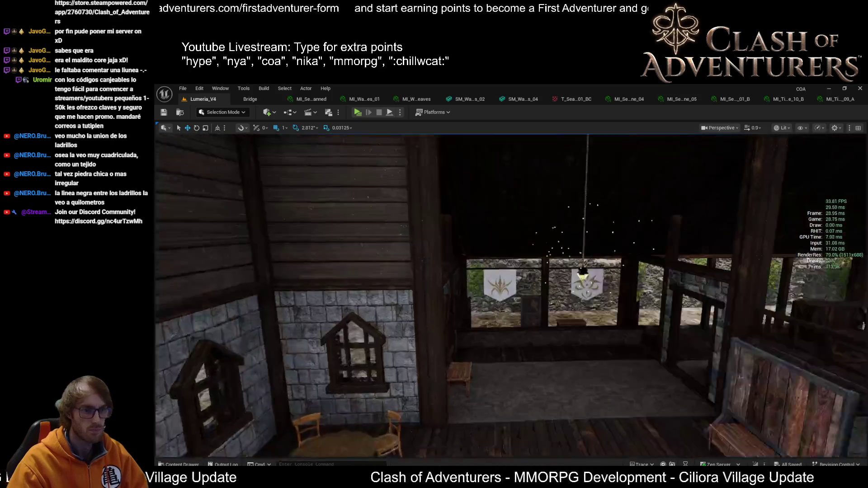
mouse_move(511, 293)
mouse_down()
mouse_move(546, 280)
mouse_move(528, 276)
mouse_move(520, 302)
mouse_move(497, 284)
mouse_up()
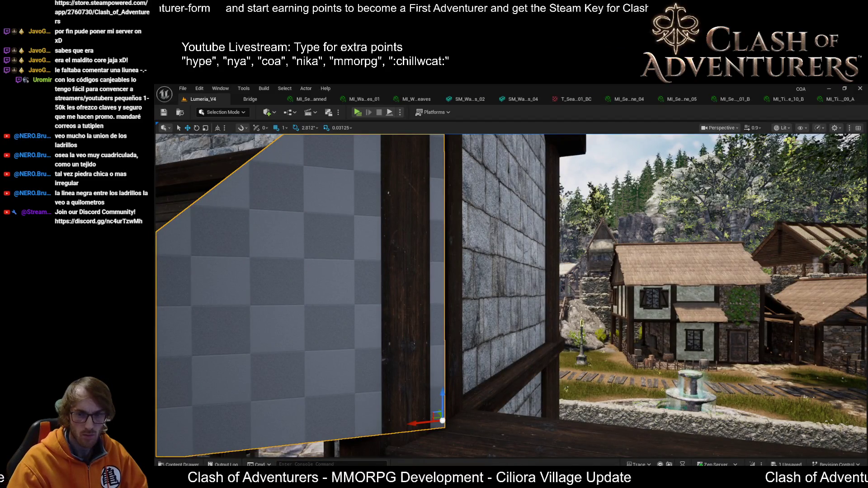
Select the large checkered triangular plane and rotate it to face the gable
key(ctrl+z)
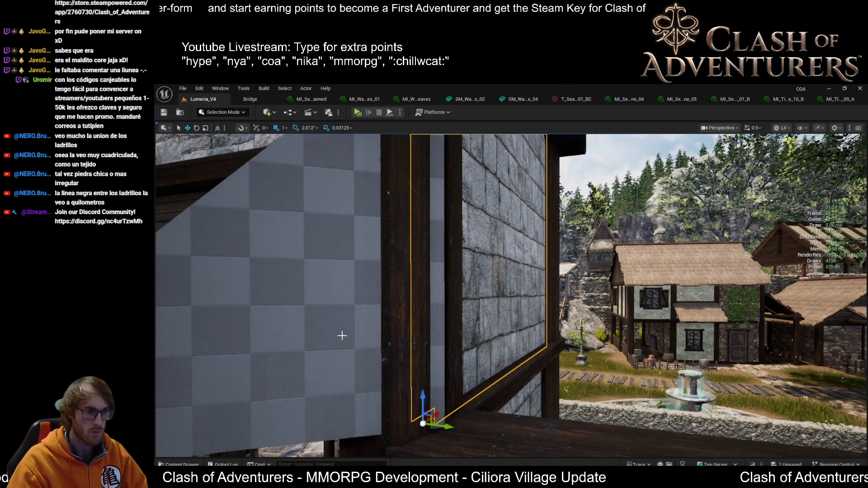
click(342, 335)
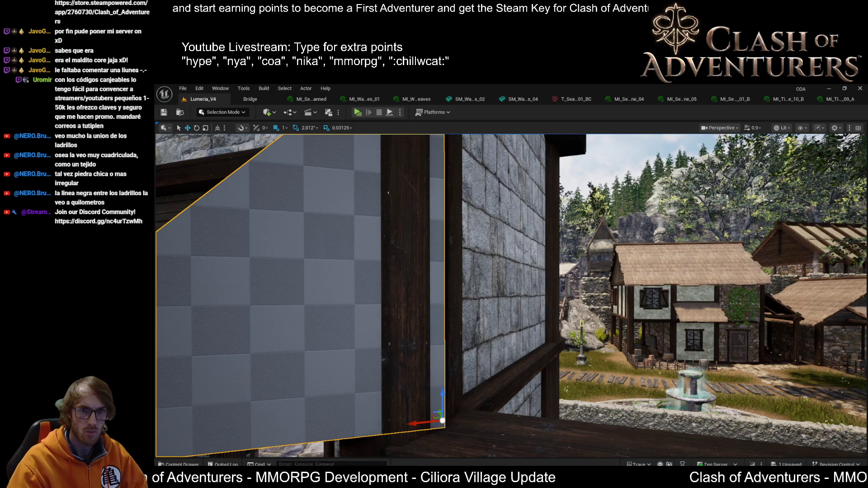
mouse_move(523, 308)
mouse_down()
mouse_move(523, 325)
mouse_move(523, 308)
mouse_move(461, 317)
mouse_up()
key(e)
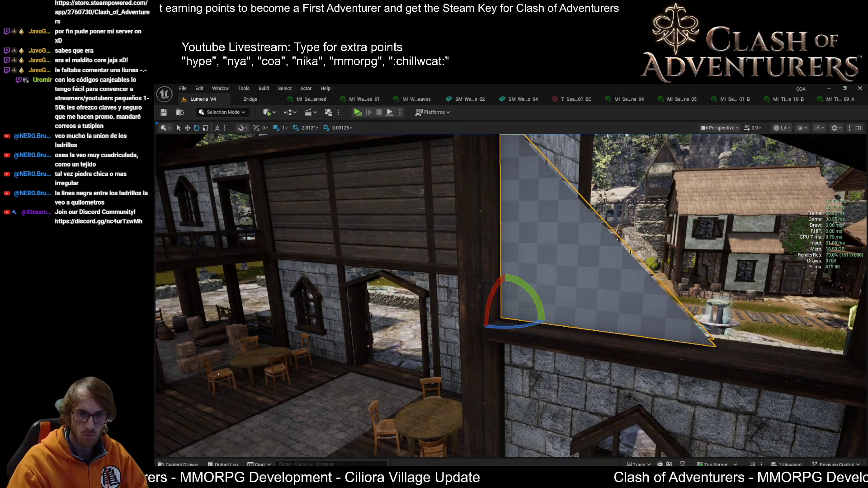
key(ctrl+z)
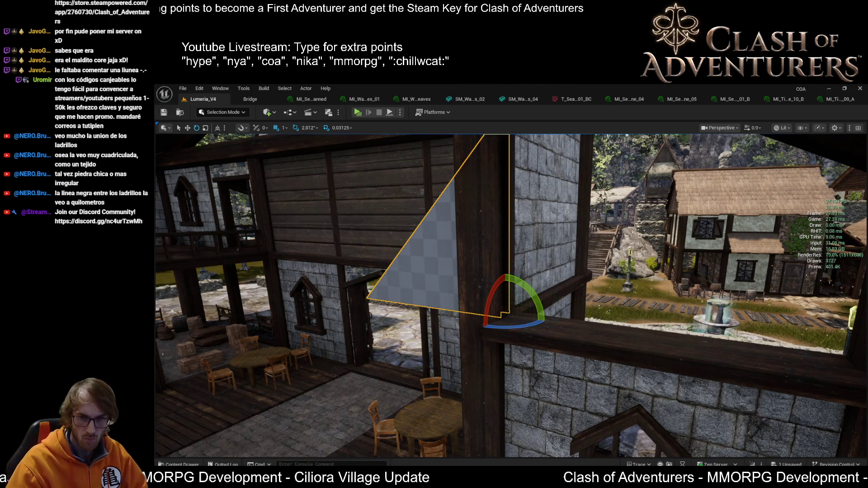
key(ctrl+y)
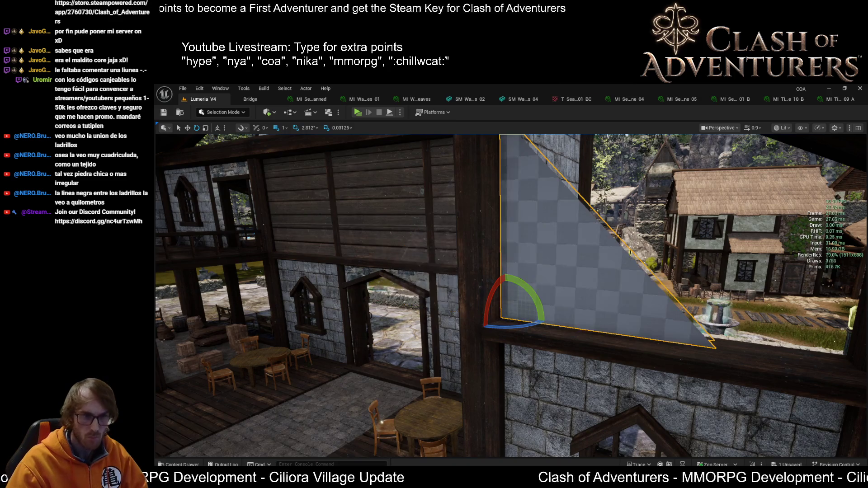
scroll(510, 293, down, 3)
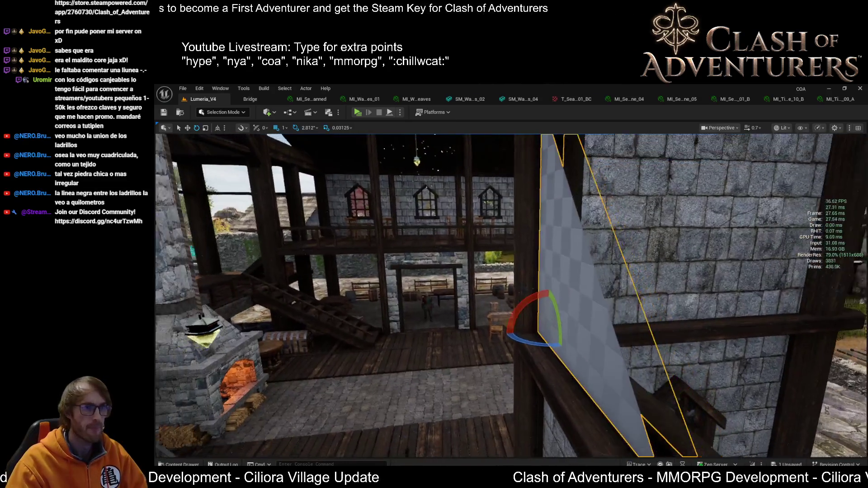
key(f)
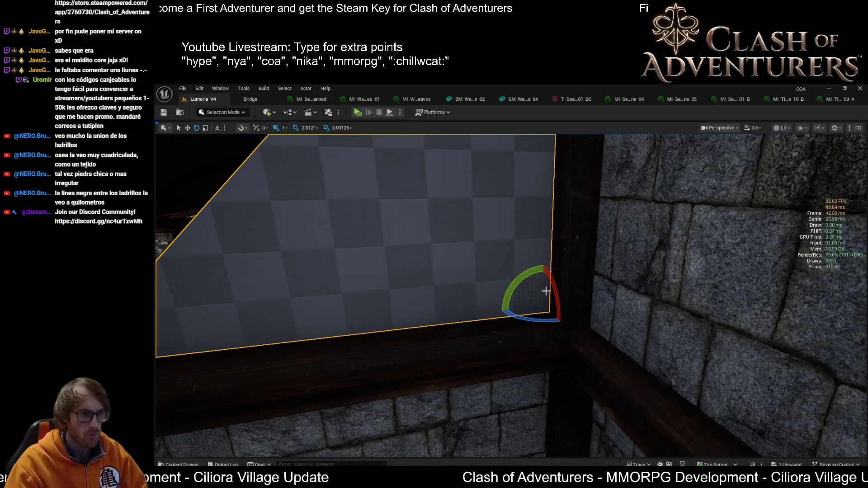
Move the plane down onto the beam and scale it to fill the gable opening
key(w)
drag(553, 292, 547, 292)
scroll(547, 291, down, 5)
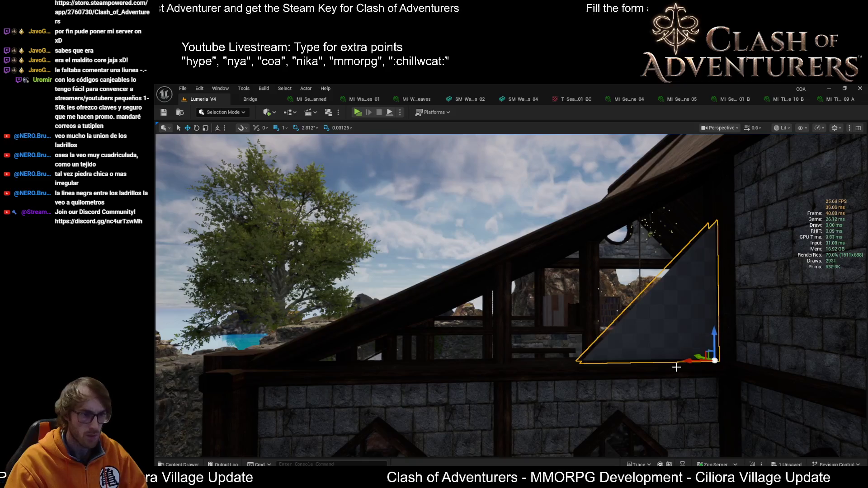
mouse_move(693, 358)
mouse_down()
mouse_move(657, 357)
mouse_move(695, 359)
mouse_move(721, 325)
mouse_move(721, 308)
mouse_up()
key(r)
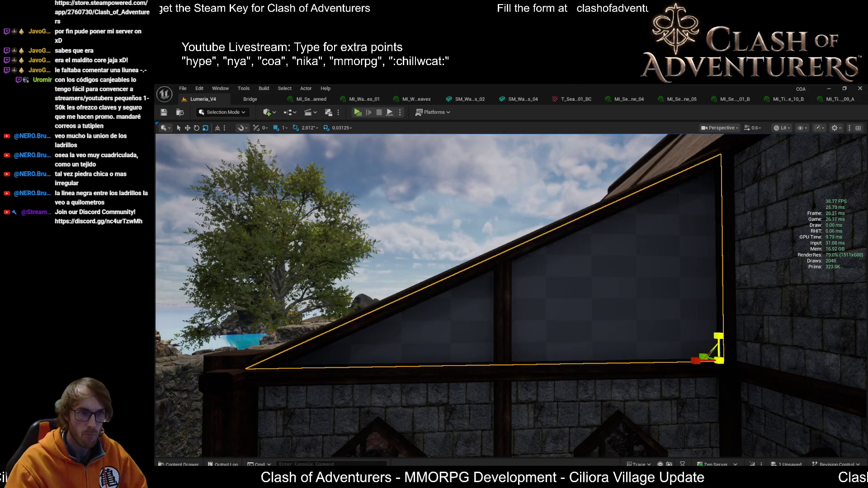
key(w)
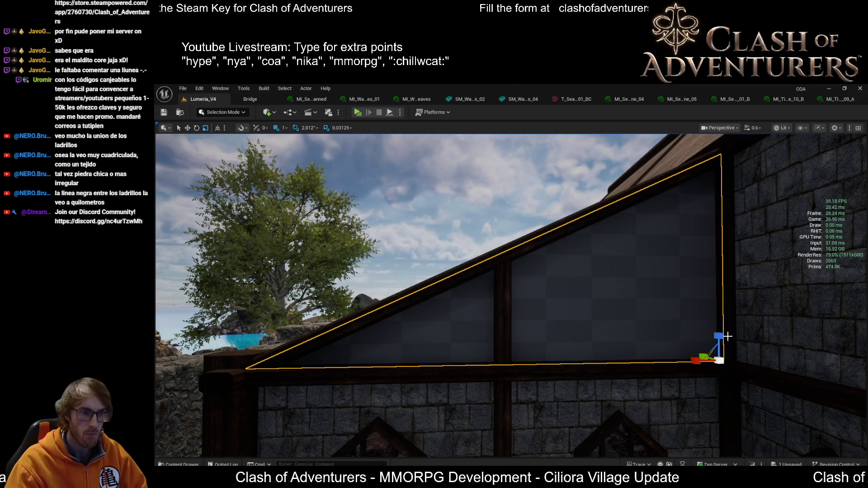
mouse_move(718, 336)
mouse_down()
mouse_move(721, 346)
mouse_move(721, 329)
mouse_up()
key(r)
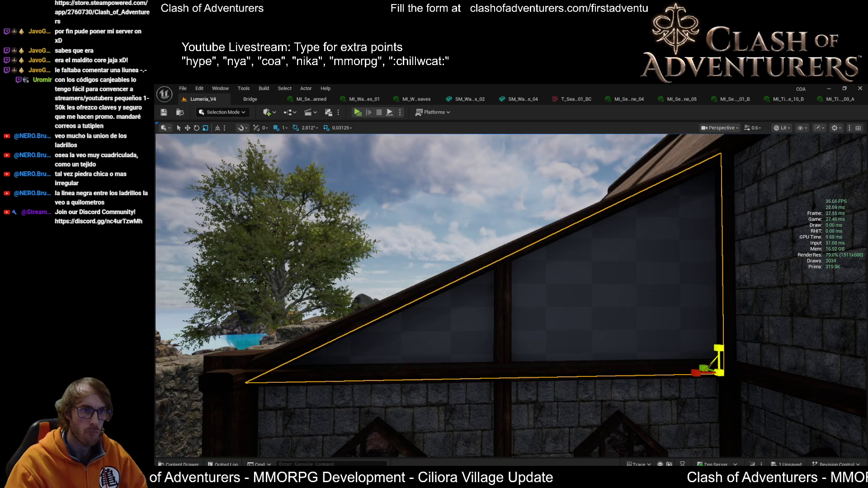
scroll(510, 294, up, 3)
drag(511, 294, 617, 322)
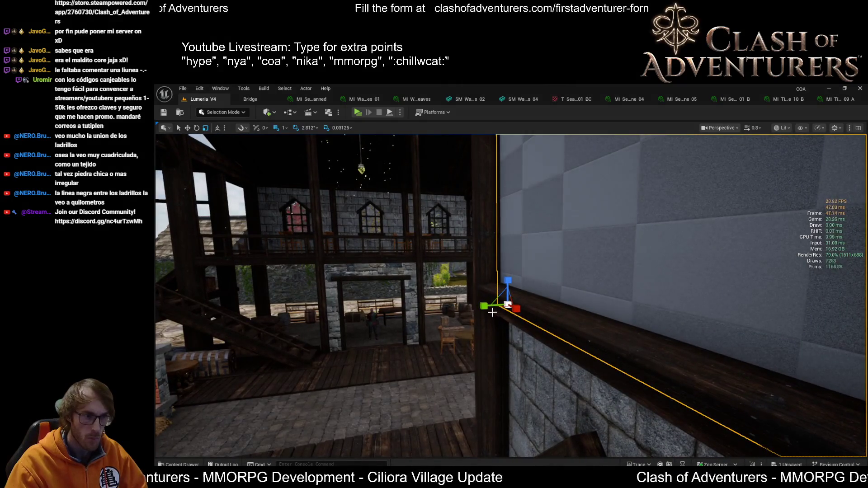
drag(483, 306, 488, 306)
mouse_move(542, 308)
mouse_down()
mouse_move(624, 316)
mouse_move(647, 291)
mouse_move(685, 310)
mouse_up()
key(r)
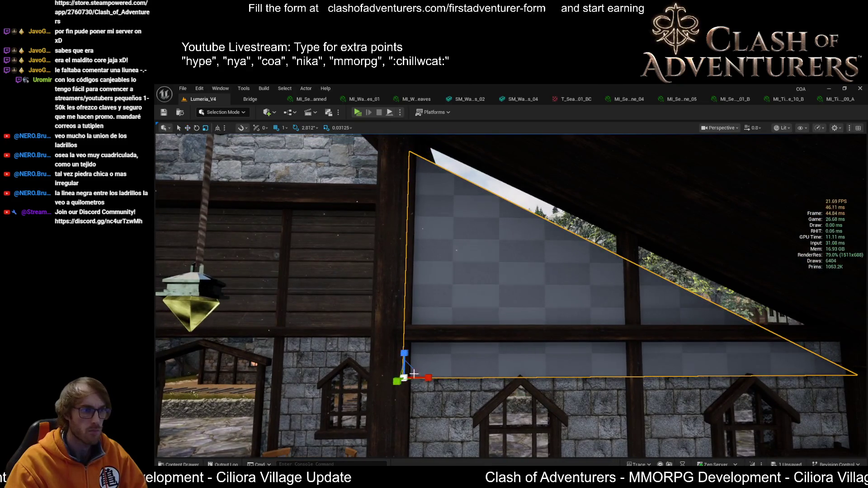
drag(404, 353, 404, 341)
drag(685, 310, 685, 309)
drag(401, 362, 401, 362)
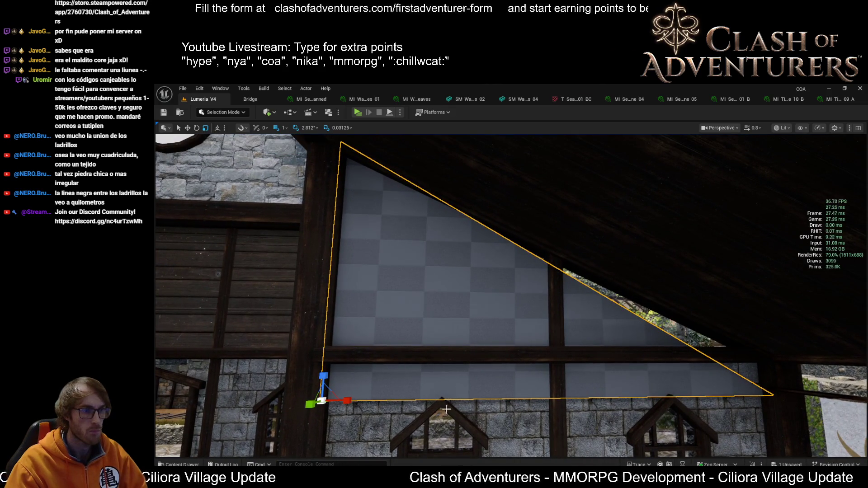
key(w)
mouse_move(351, 399)
mouse_down()
mouse_move(323, 396)
mouse_move(333, 409)
mouse_move(323, 401)
mouse_move(344, 401)
mouse_up()
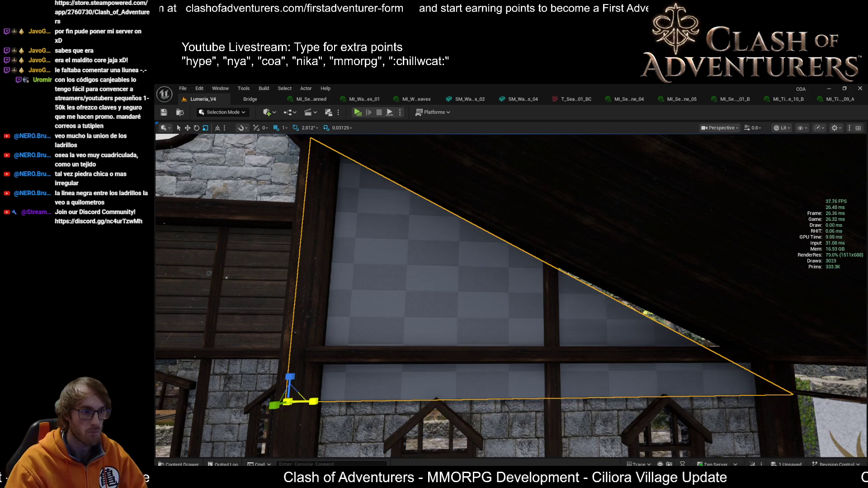
drag(346, 380, 293, 380)
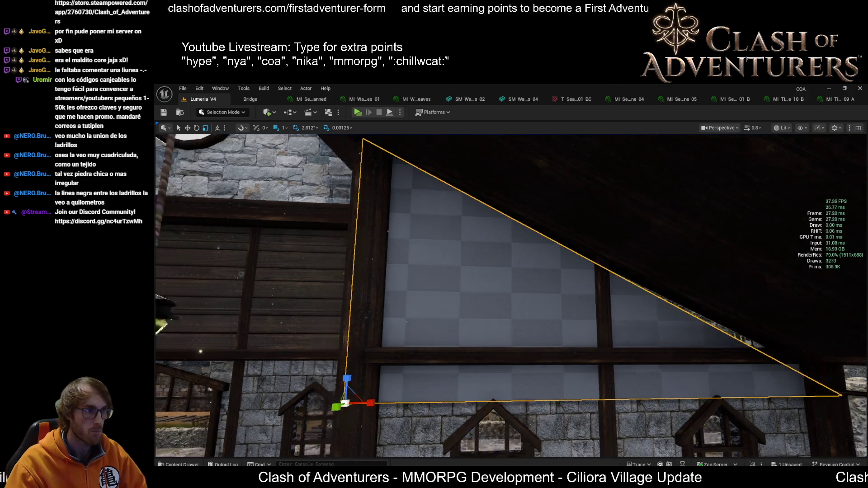
scroll(423, 416, up, 5)
mouse_move(423, 416)
mouse_down()
mouse_move(380, 394)
mouse_move(404, 333)
mouse_move(307, 382)
mouse_up()
key(r)
scroll(423, 414, up, 5)
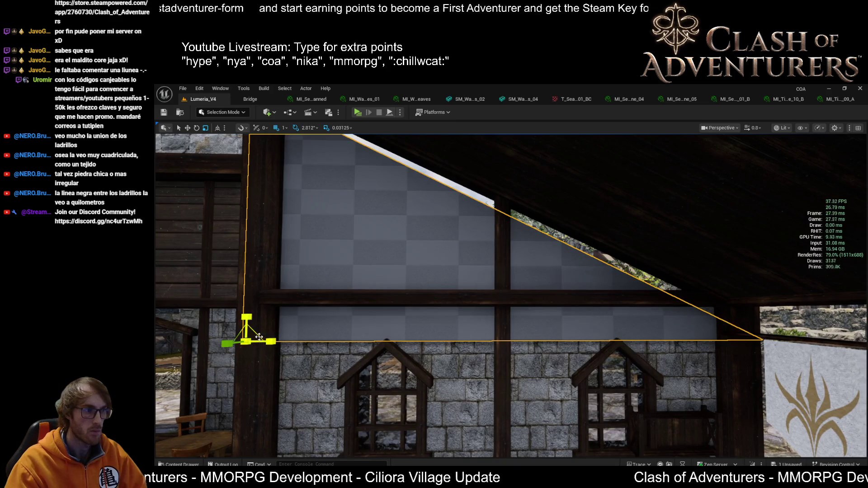
key(w)
drag(246, 337, 280, 368)
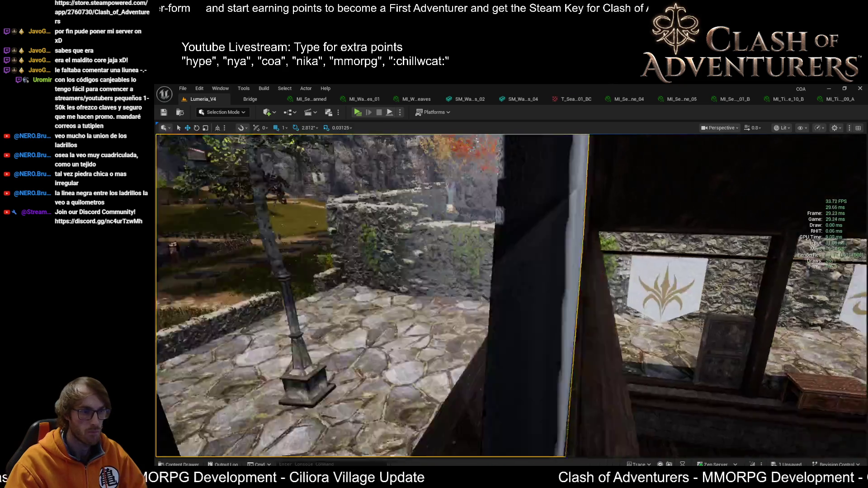
mouse_move(510, 294)
mouse_down()
mouse_move(488, 285)
mouse_move(506, 296)
mouse_up()
mouse_move(287, 328)
mouse_down()
mouse_move(278, 323)
mouse_move(287, 328)
mouse_move(270, 336)
mouse_up()
key(r)
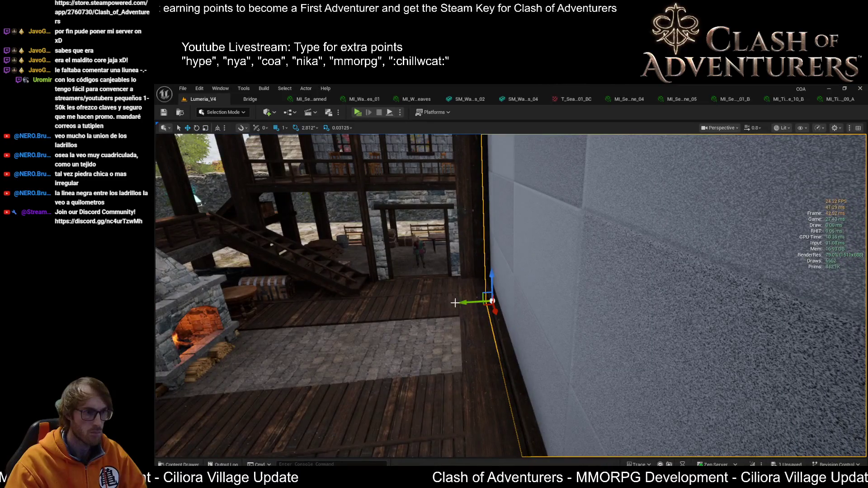
key(f)
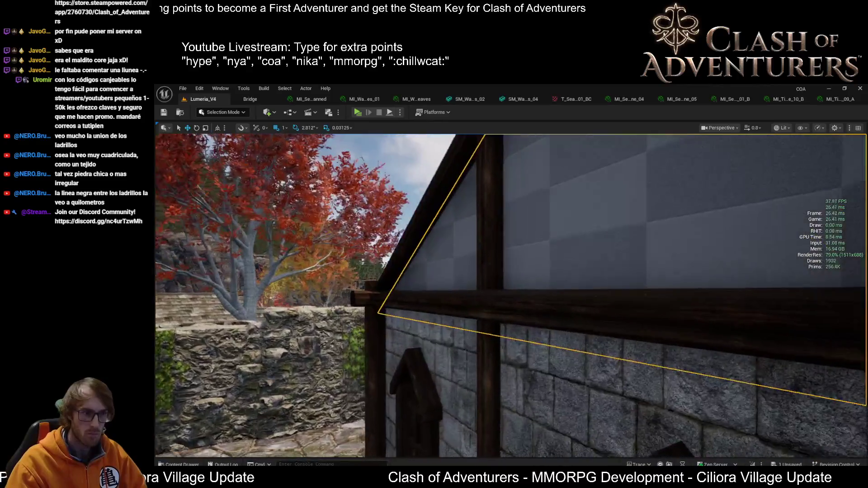
drag(490, 310, 490, 310)
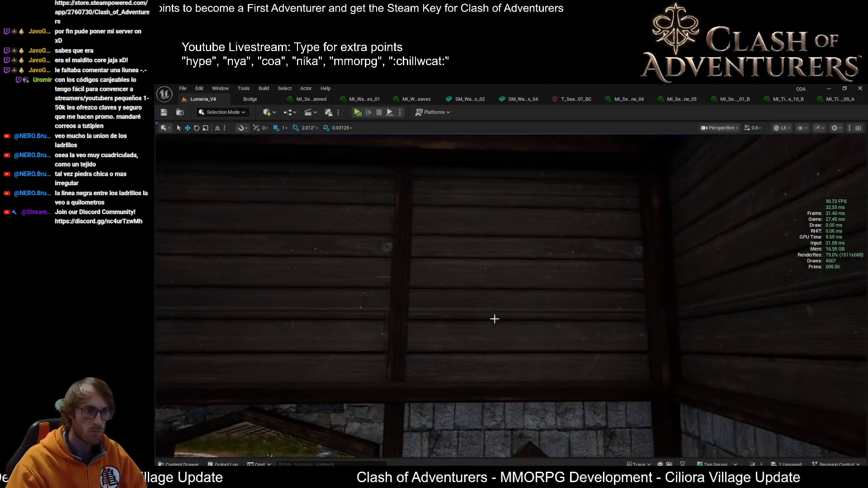
Undo the stone material on the triangular checkered panel and reselect it for the dark wood planks
click(494, 316)
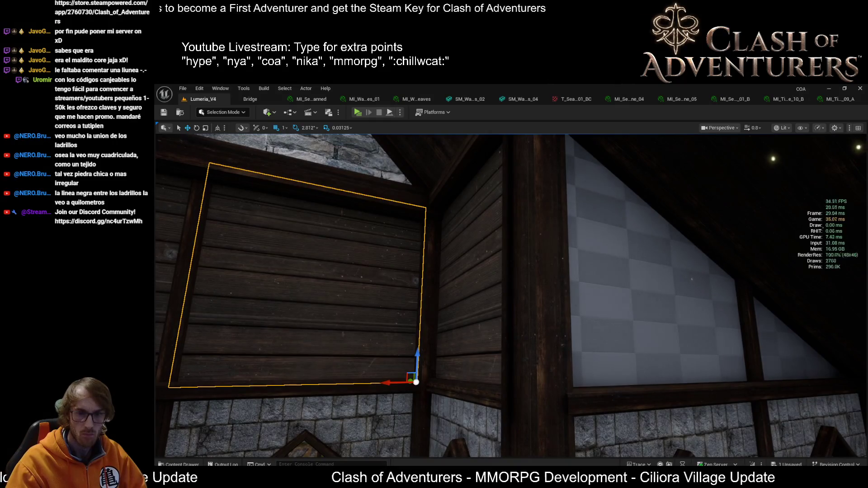
click(688, 271)
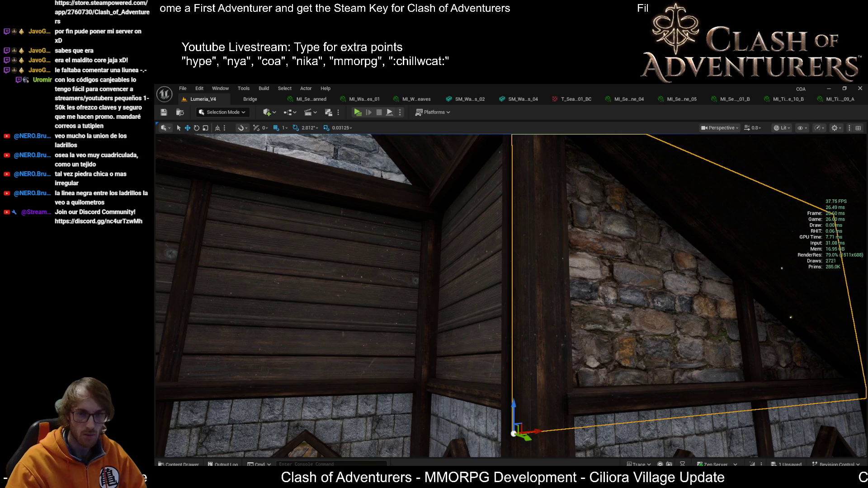
key(ctrl+z)
click(483, 318)
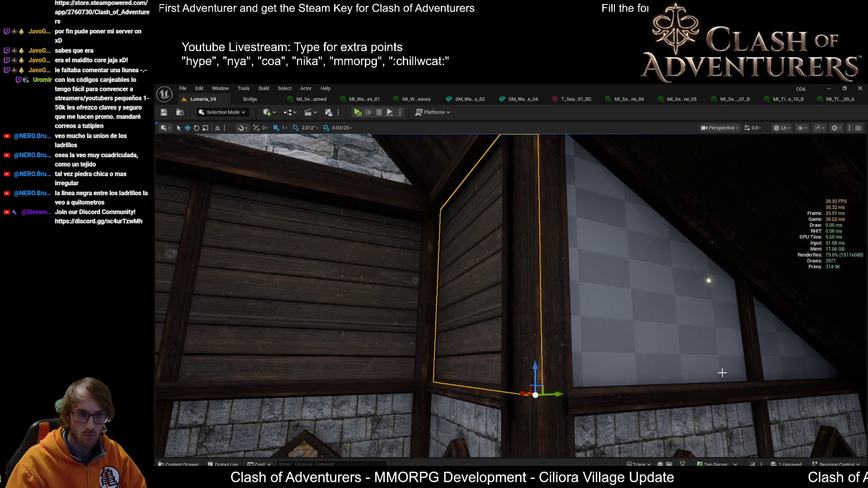
click(742, 359)
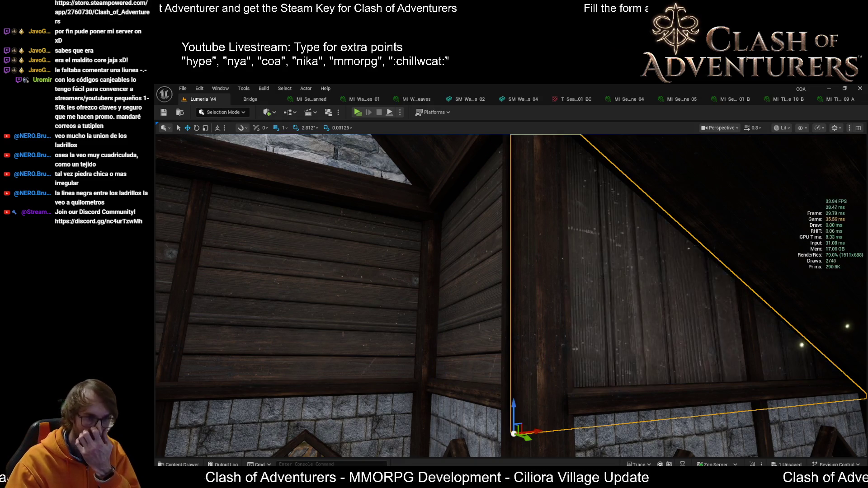
drag(651, 375, 651, 452)
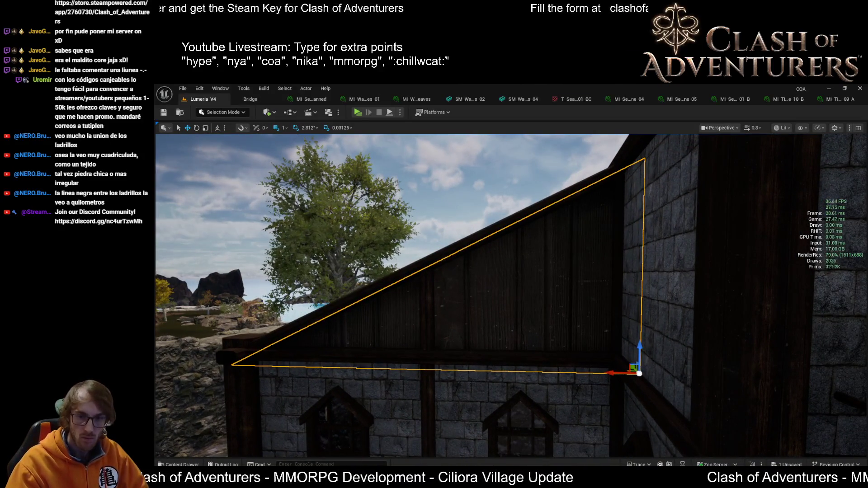
Try rotating the triangular wood panel about 90°, then revert the rotation
right_click(639, 357)
mouse_move(624, 362)
mouse_down()
mouse_move(592, 367)
mouse_move(548, 337)
mouse_up()
key(e)
click(566, 348)
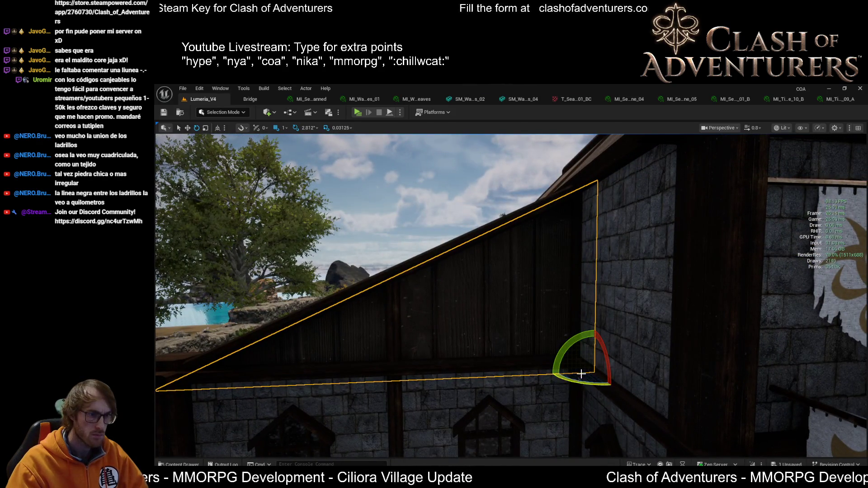
mouse_move(580, 335)
mouse_down()
mouse_move(611, 332)
mouse_move(574, 401)
mouse_move(567, 387)
mouse_move(493, 388)
mouse_move(503, 388)
mouse_up()
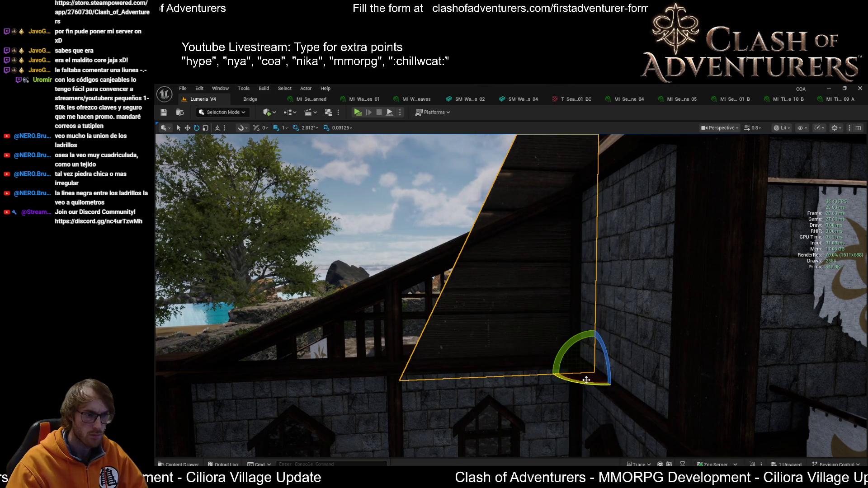
key(w)
key(ctrl+z)
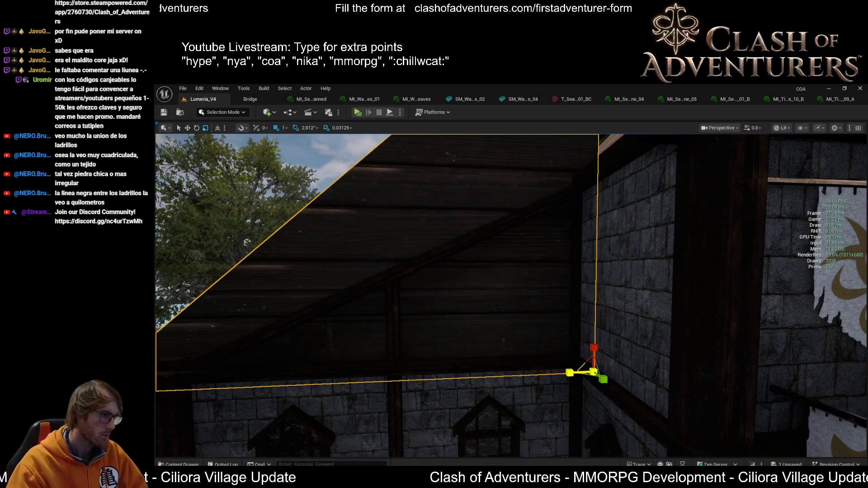
Rescale the triangular panel's diagonal edge to match the roof slope
drag(578, 372, 729, 375)
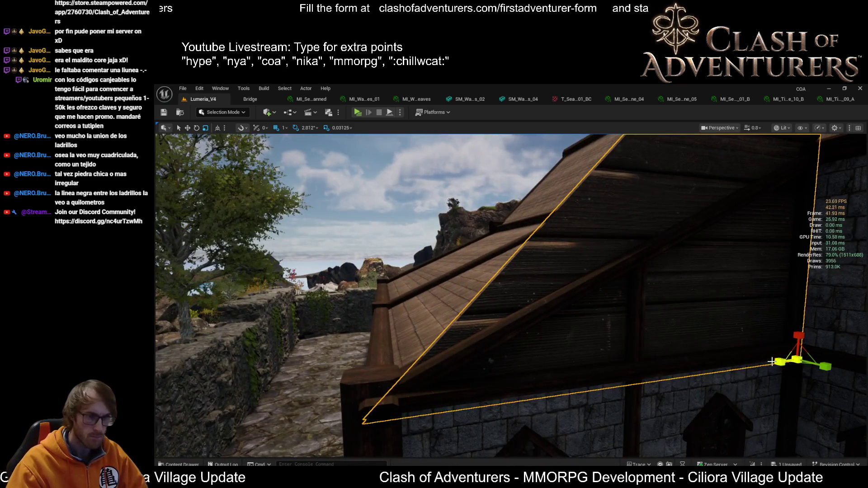
drag(774, 361, 775, 361)
key(f)
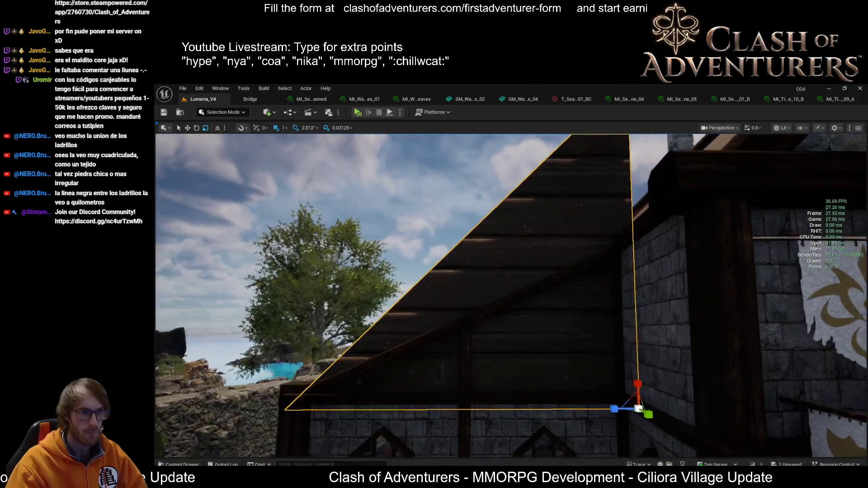
drag(643, 380, 644, 387)
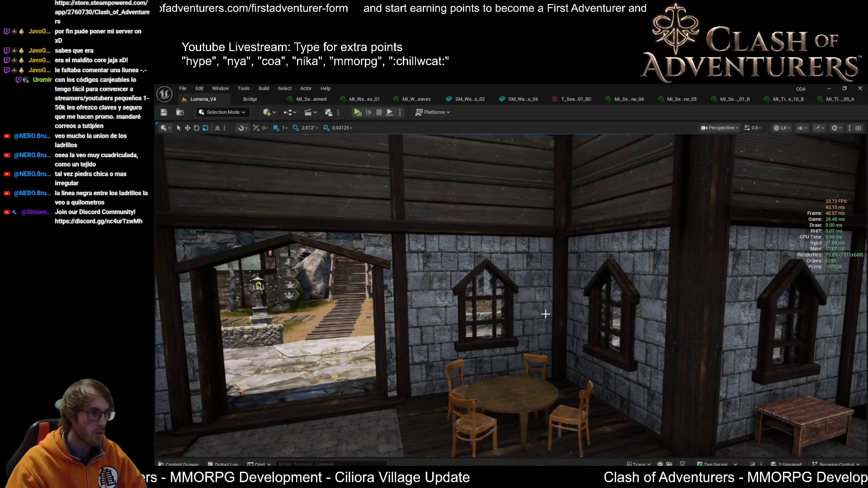
Select just the right stone wall panel out of the hall's wall-panel group
click(664, 366)
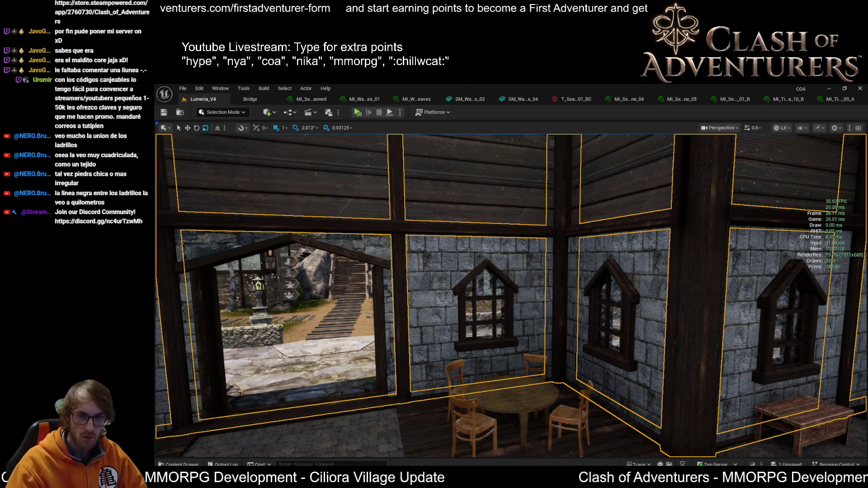
click(654, 354)
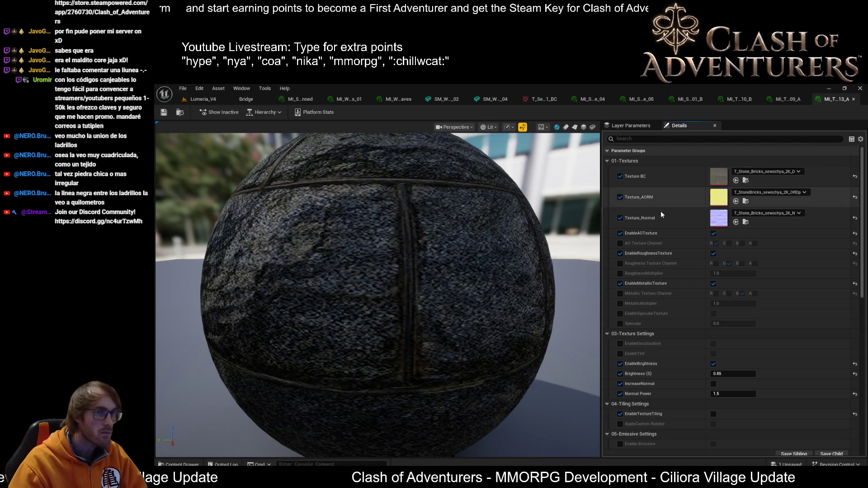
Assign T_Stone_Wall_tfkeeivg base colour, normal and AORM textures, save, and return to Lumeria_V4
click(736, 180)
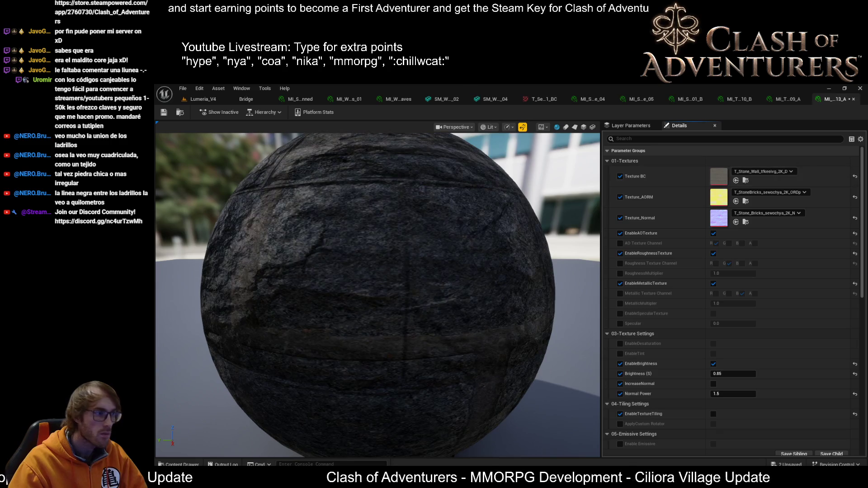
click(735, 222)
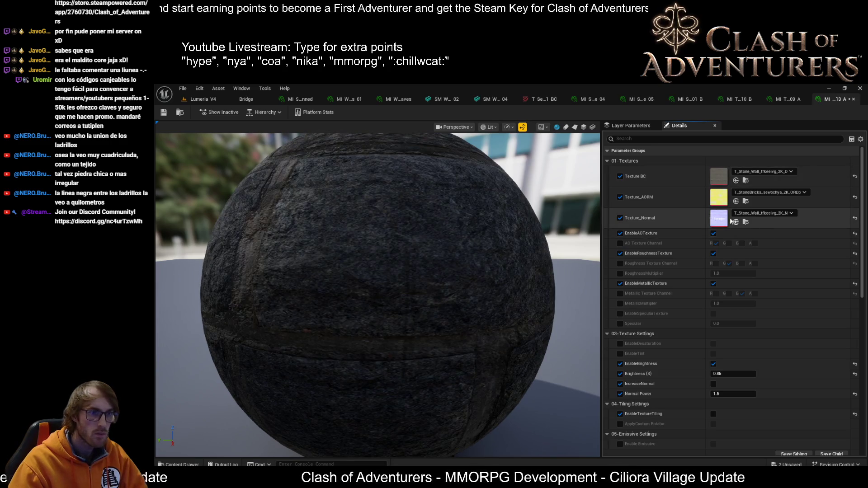
click(736, 201)
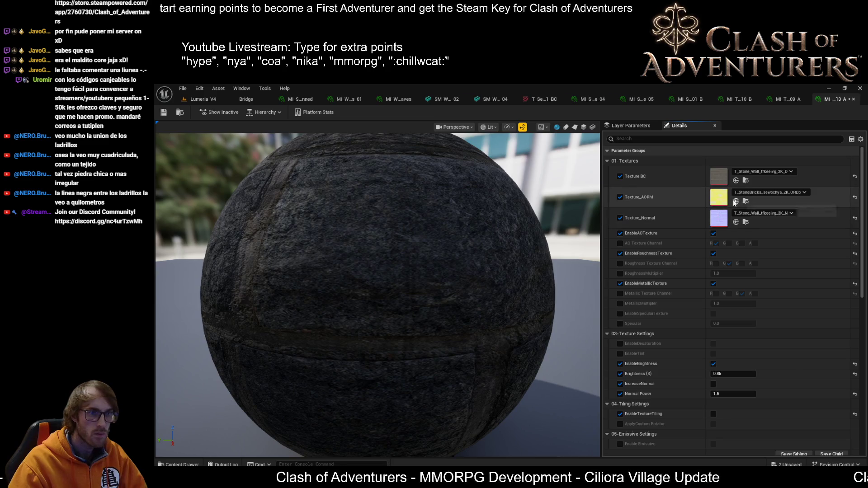
click(164, 114)
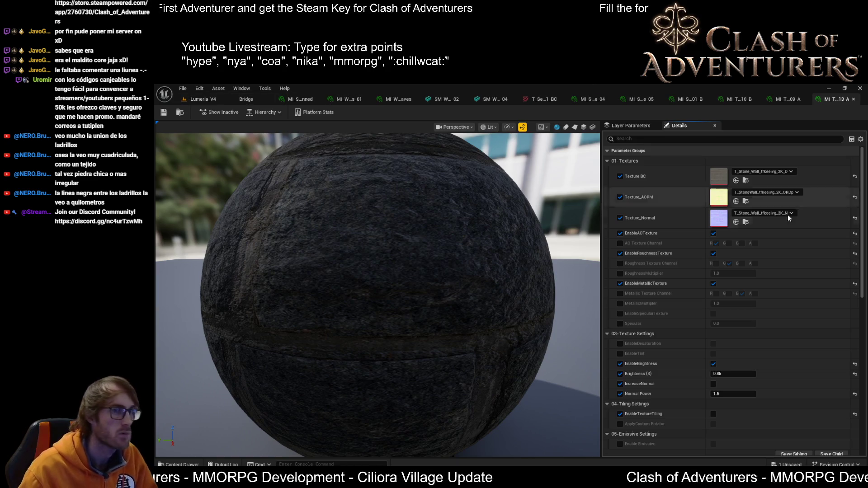
click(203, 99)
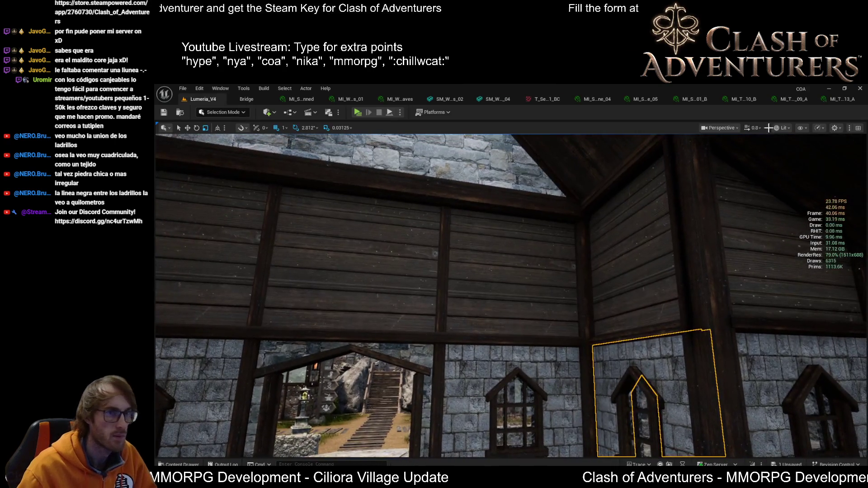
click(834, 99)
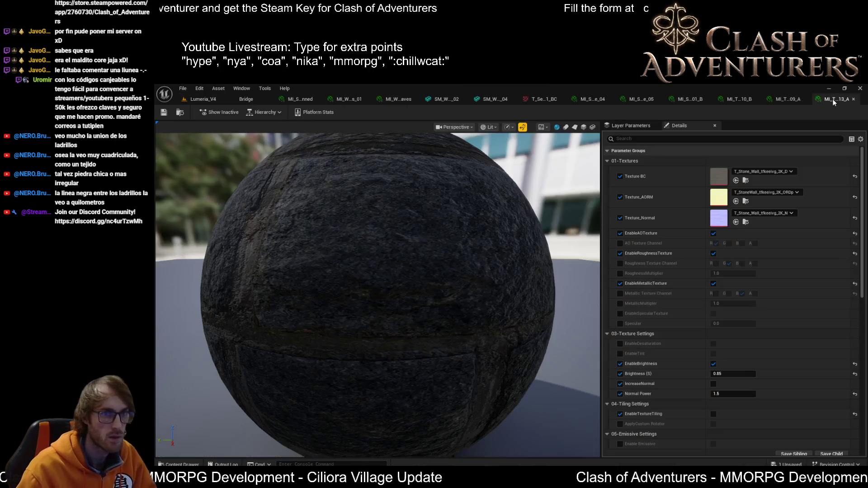
click(206, 99)
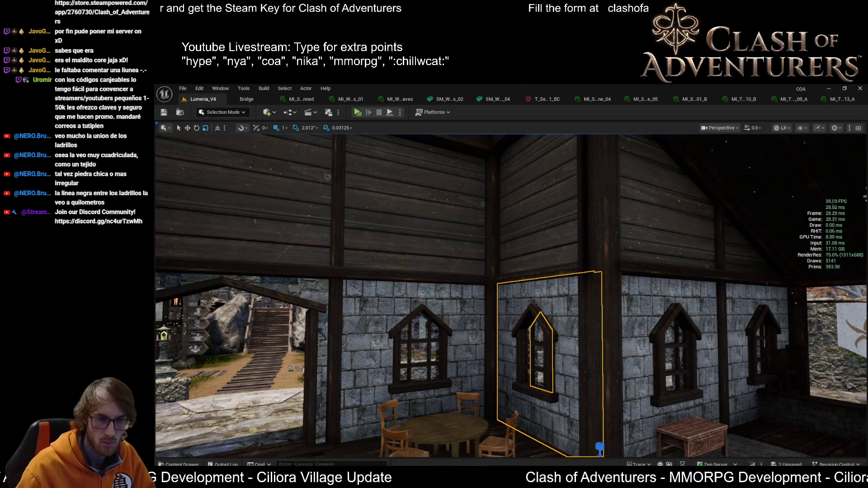
key(f)
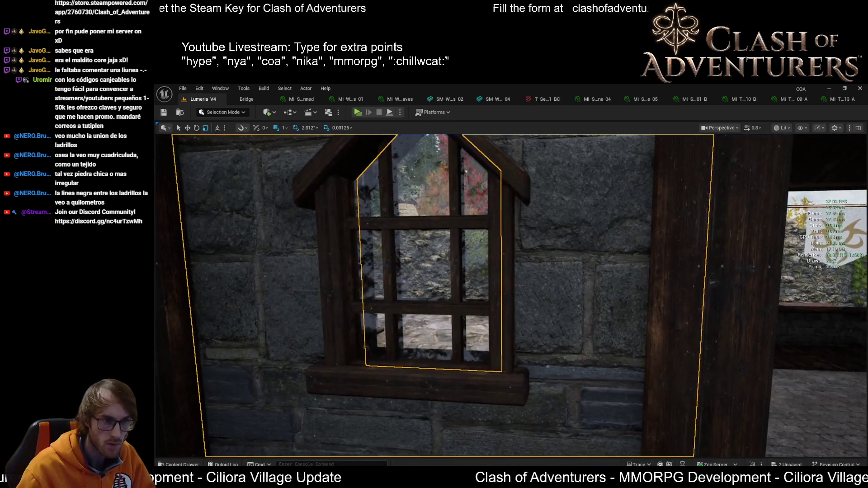
scroll(511, 294, down, 5)
scroll(511, 294, down, 6)
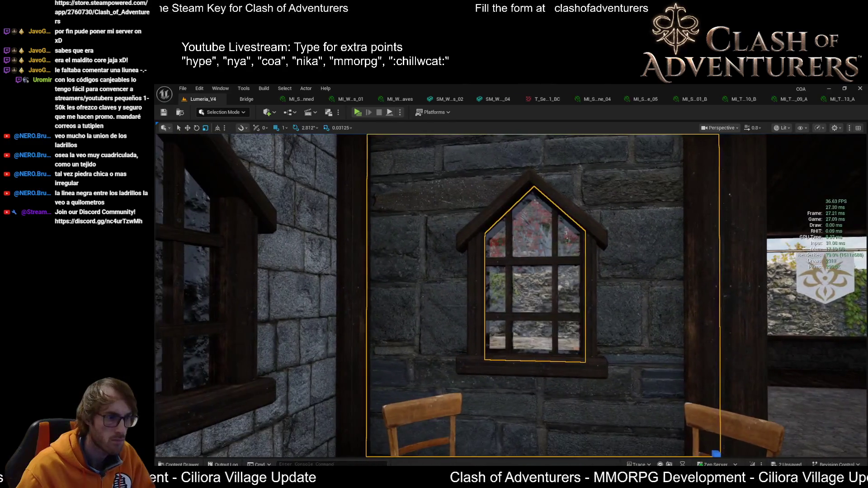
scroll(511, 294, up, 8)
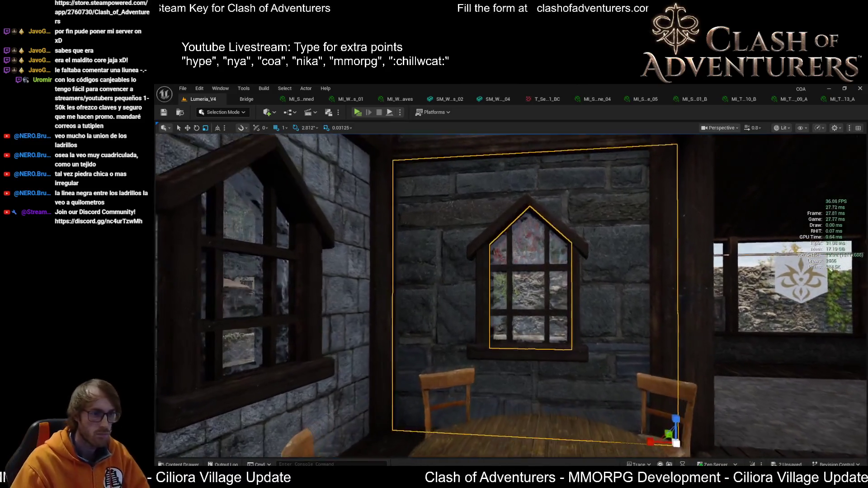
scroll(511, 293, down, 8)
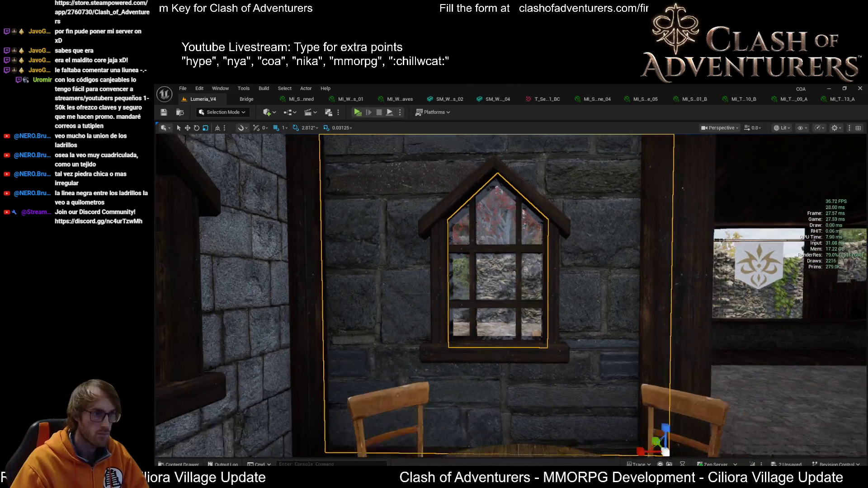
scroll(510, 294, up, 5)
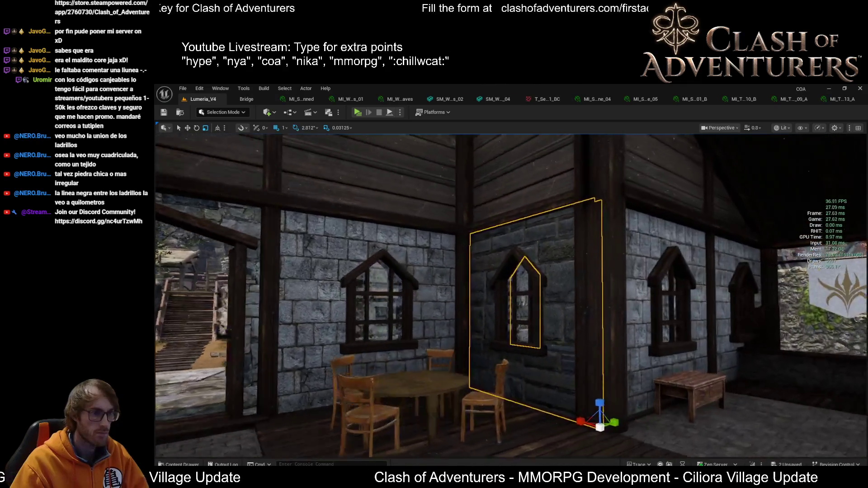
key(f)
scroll(566, 305, down, 5)
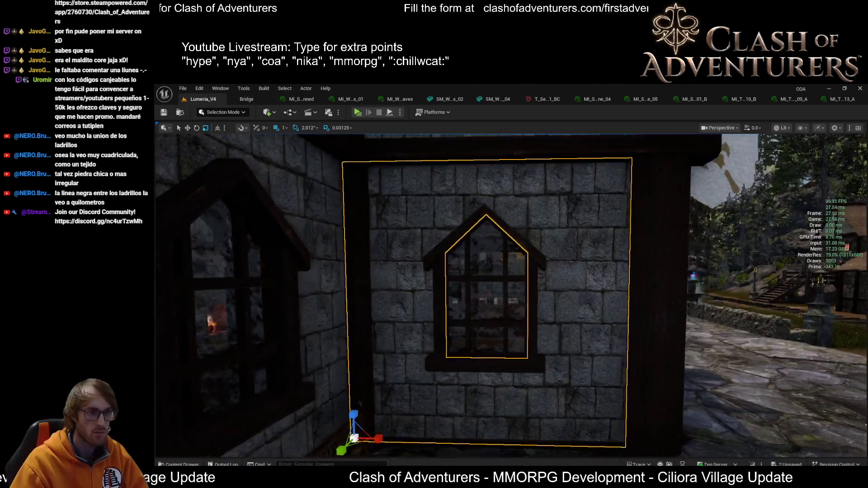
scroll(405, 335, up, 5)
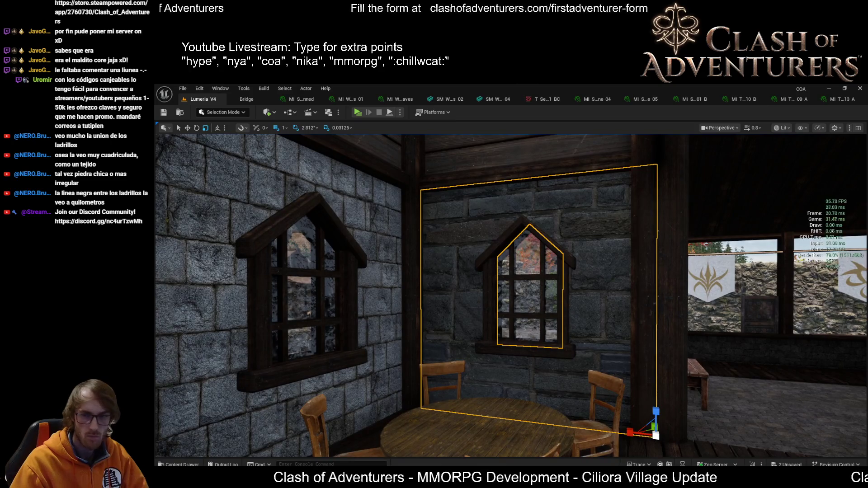
Enable texture tiling on the stone material instance with a tiling scale of 1.5
click(842, 99)
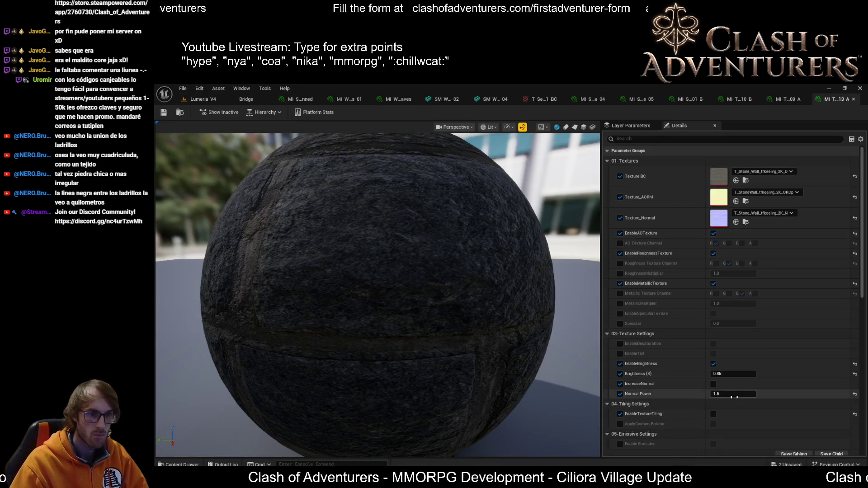
scroll(695, 410, down, 2)
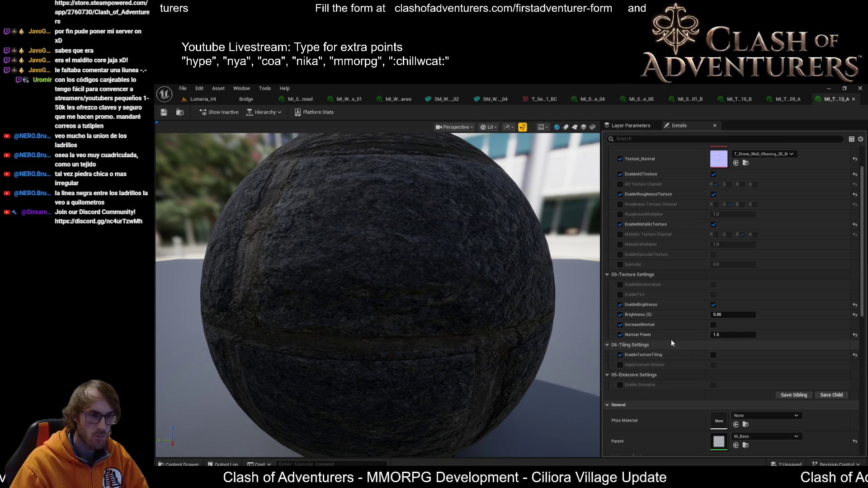
click(713, 355)
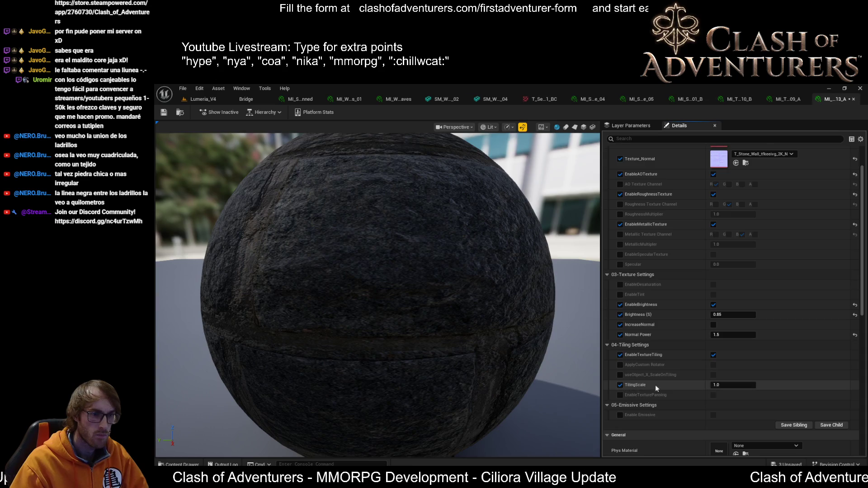
text(1.5)
key(Return)
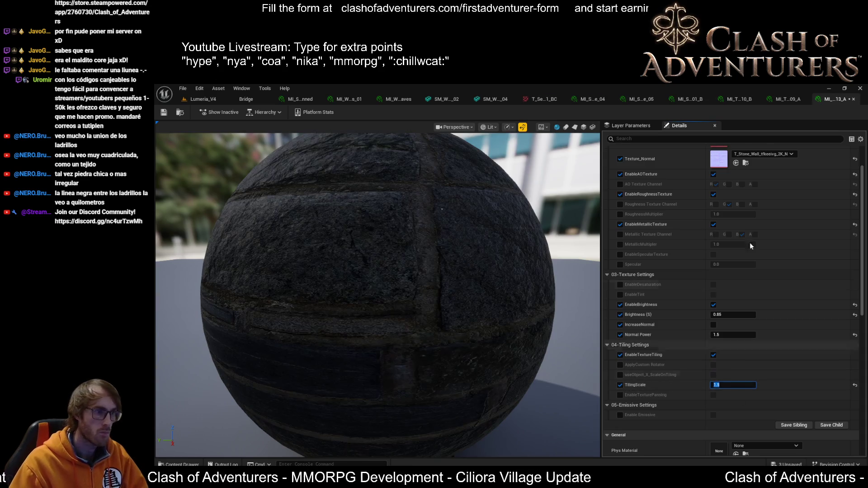
Back in Lumeria_V4, frame the stone wall panel and orbit to view it at an angle
click(203, 100)
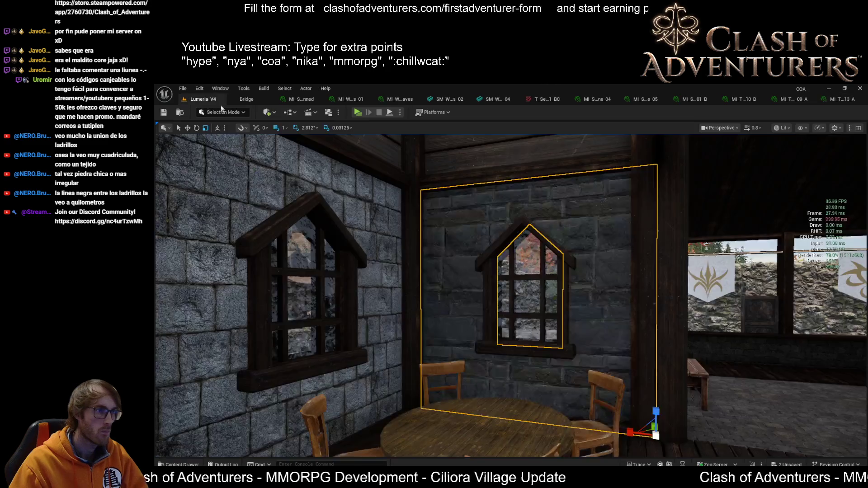
key(f)
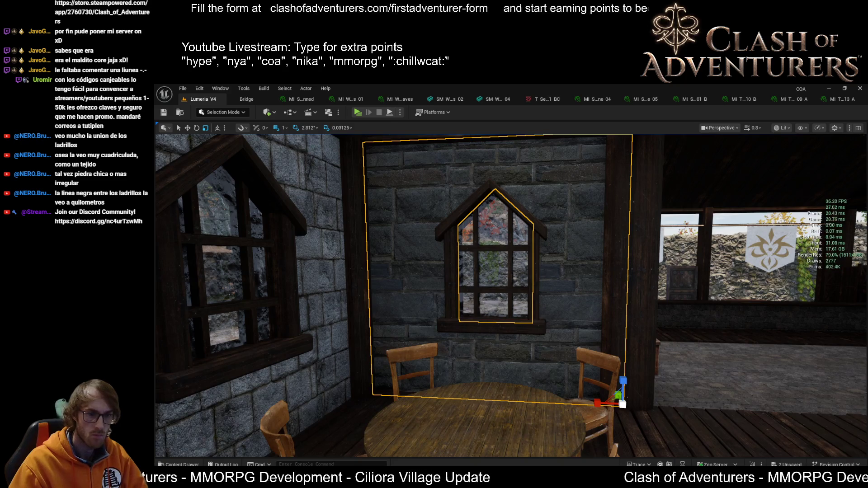
mouse_move(633, 201)
mouse_down()
mouse_move(709, 197)
mouse_move(698, 290)
mouse_up()
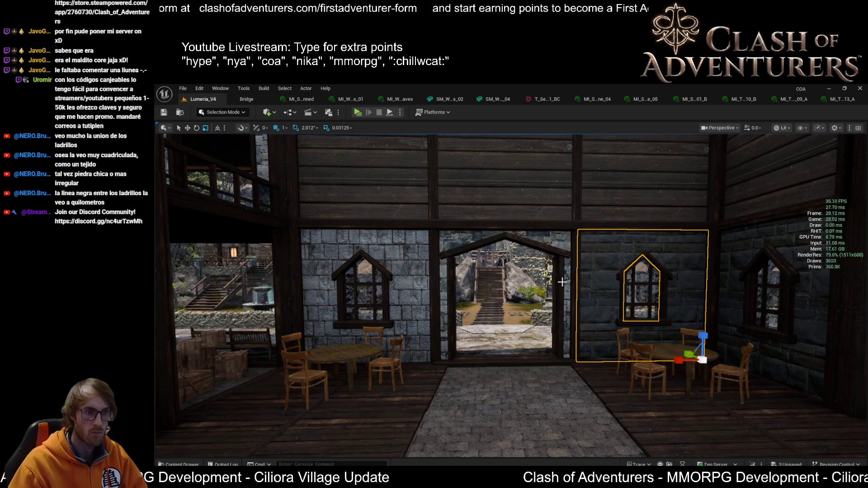
Try a brightness of 0.95 on the stone wall material instance
scroll(561, 282, down, 5)
click(542, 351)
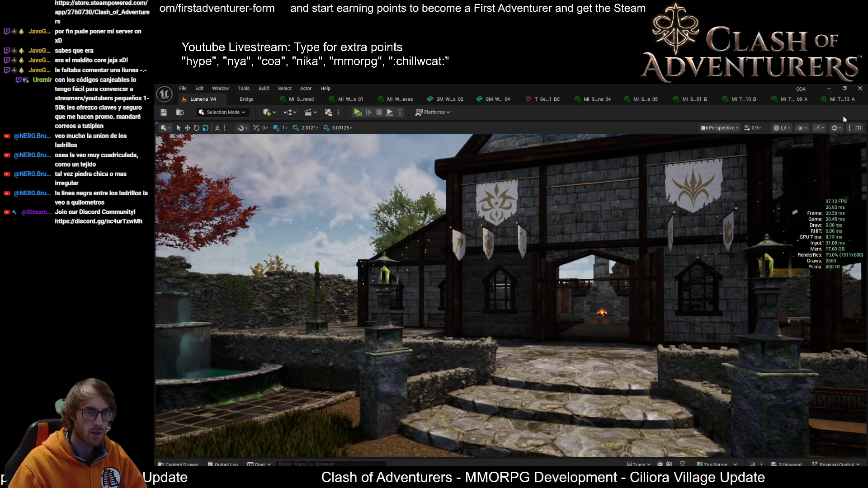
click(844, 100)
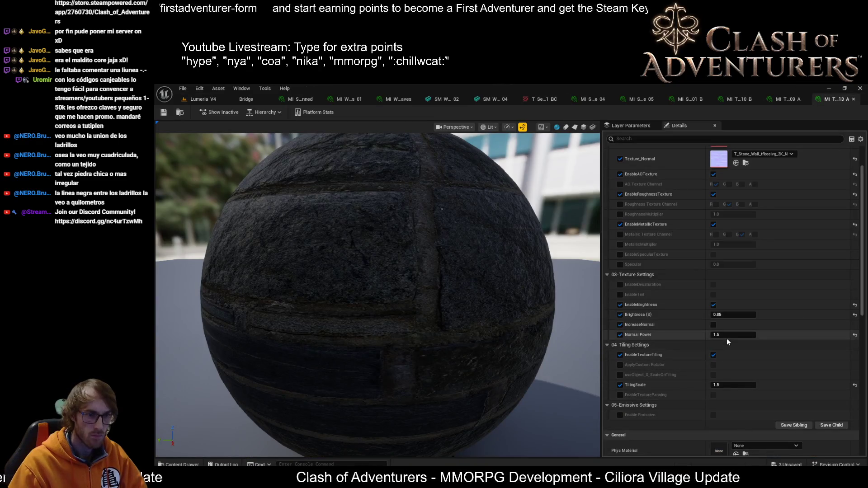
click(723, 314)
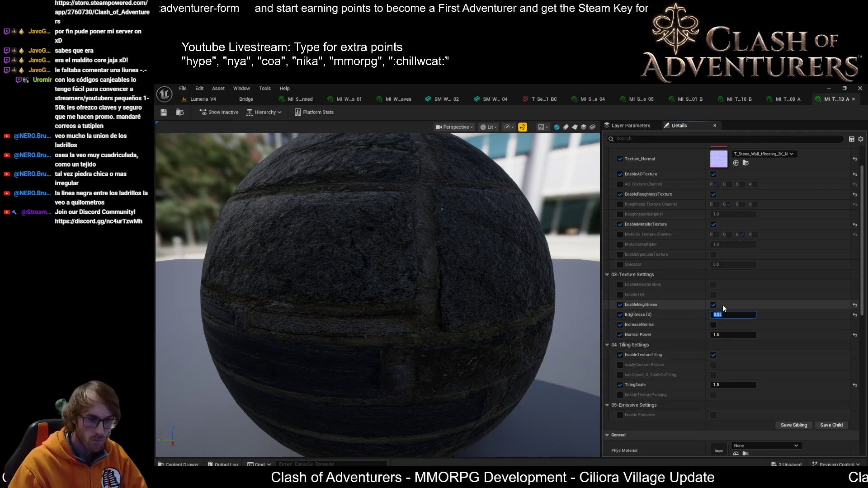
text(0.95)
key(Return)
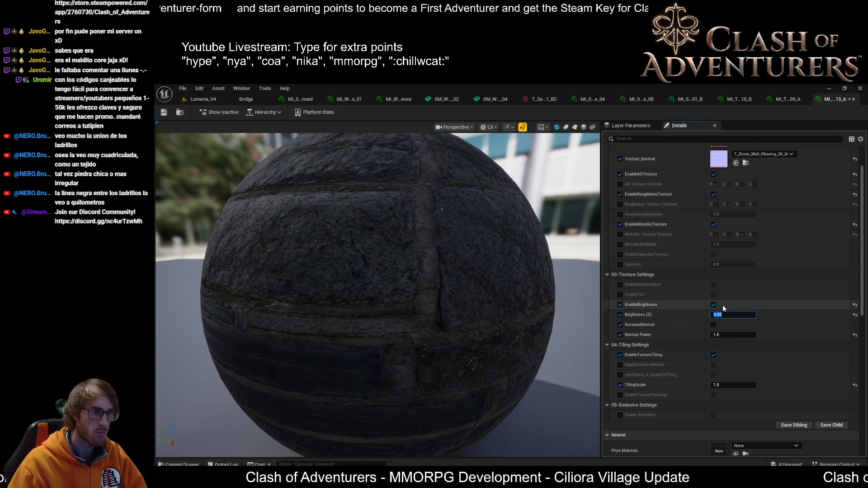
Fly through the hall to compare the brighter stone walls from the doorway
click(210, 101)
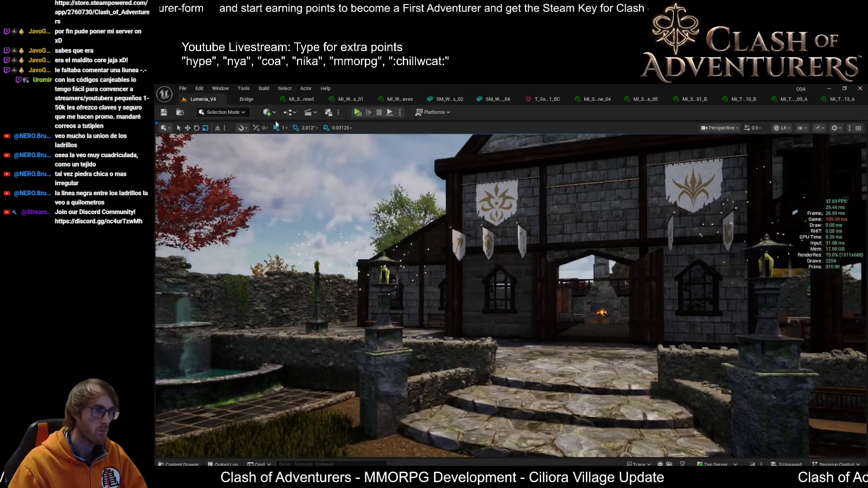
scroll(510, 293, up, 2)
key(w)
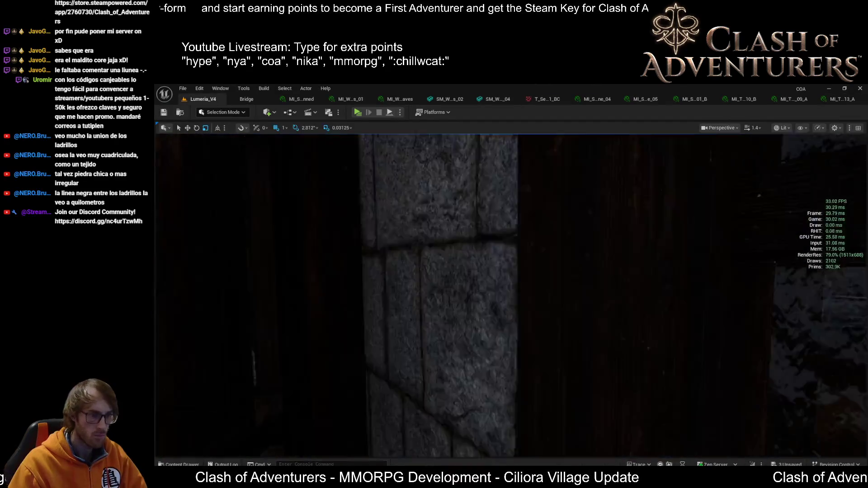
key(s)
scroll(488, 294, down, 3)
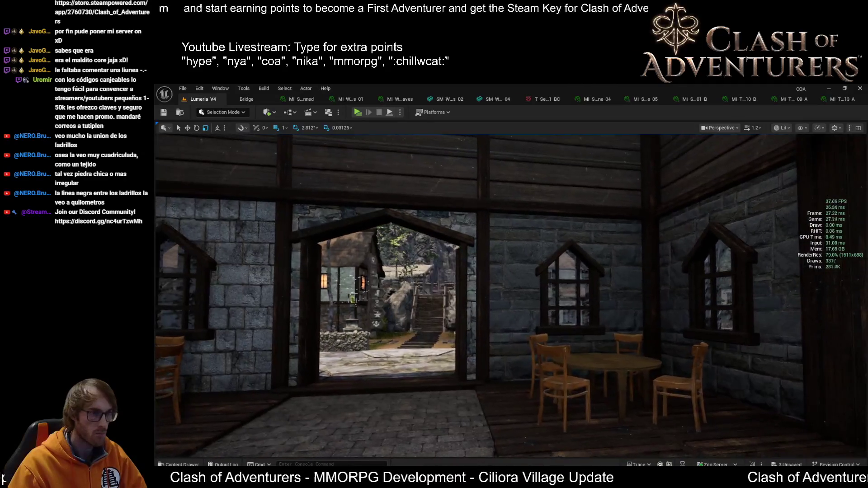
key(s)
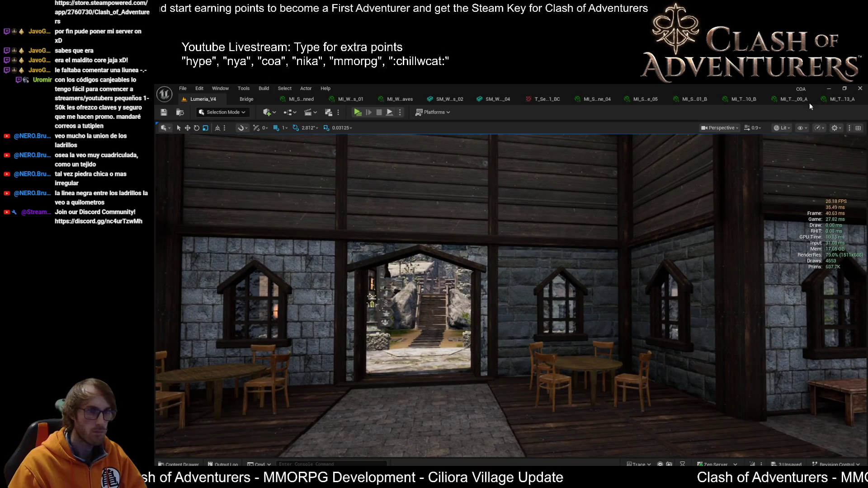
Reset the stone wall brightness to 0.85, adjust normal power, and save the material
click(835, 98)
click(733, 314)
text(0.85)
key(Return)
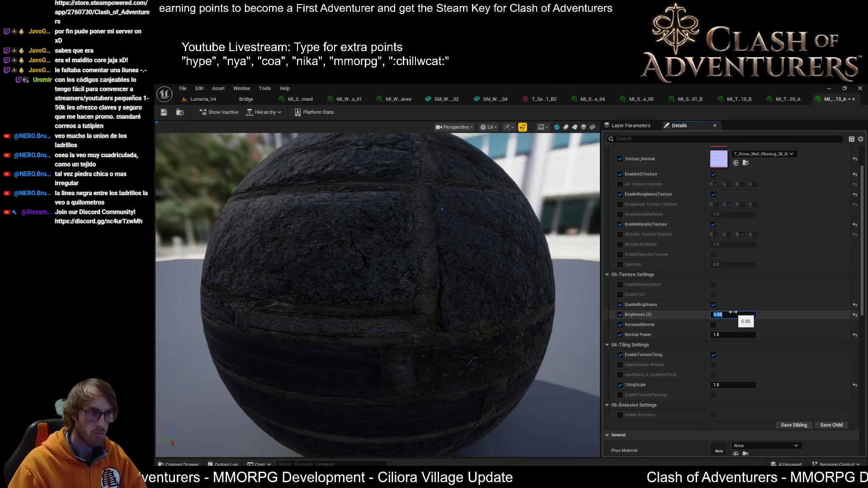
click(161, 113)
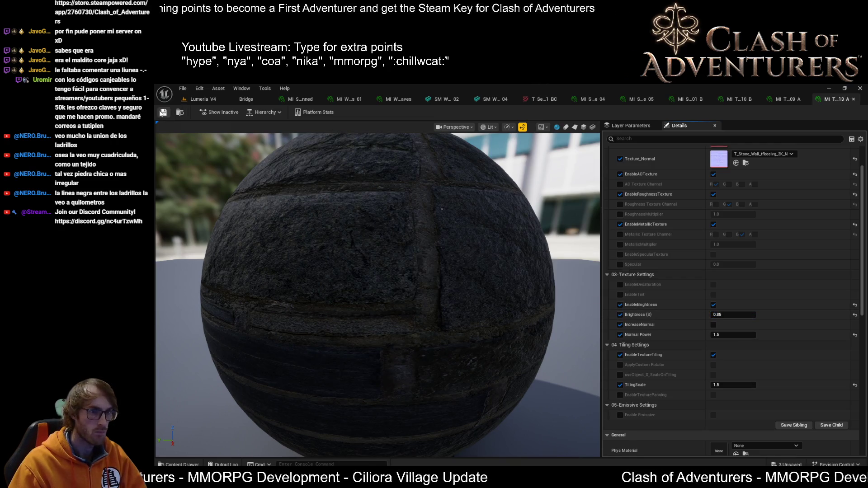
click(737, 335)
text(1)
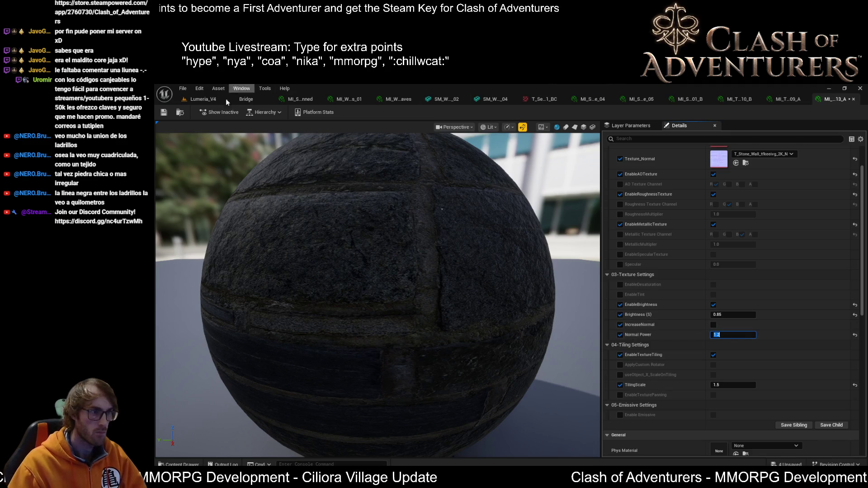
click(164, 112)
click(199, 99)
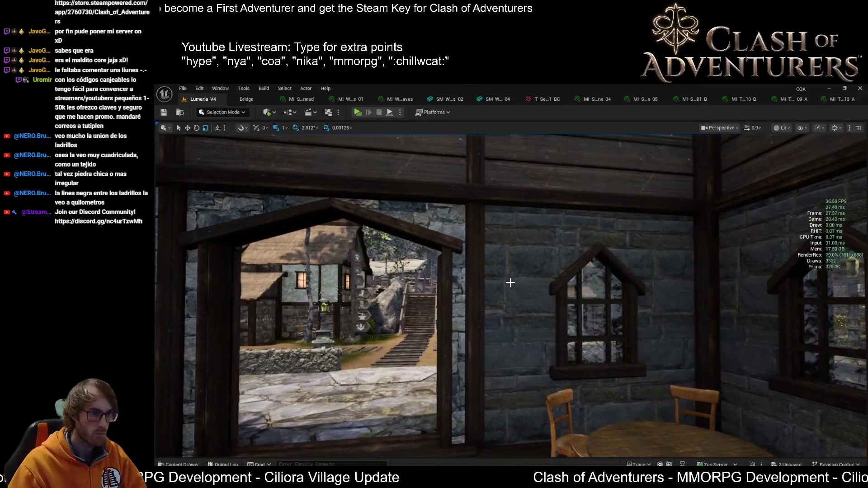
Tour the hall in Unlit and Lit views, then select the wall panel by the corner table
mouse_move(510, 283)
mouse_down()
mouse_move(483, 307)
mouse_move(465, 307)
mouse_move(536, 304)
mouse_move(536, 289)
mouse_move(497, 298)
mouse_up()
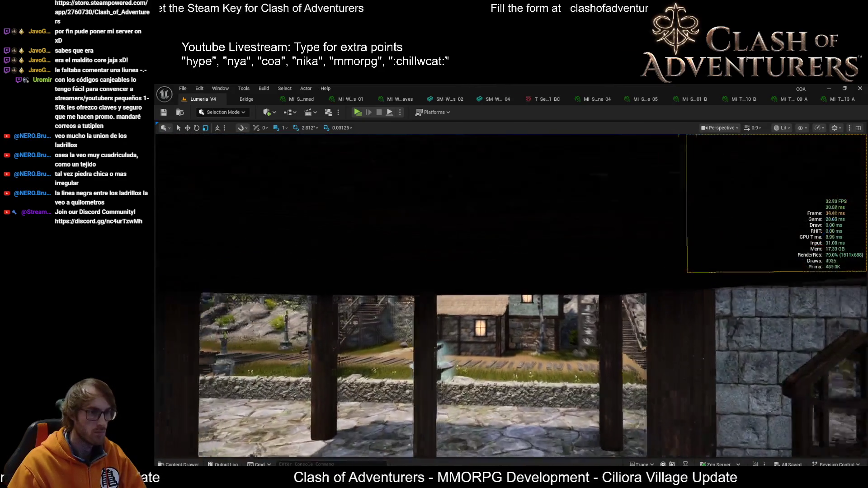
mouse_move(667, 214)
mouse_down()
mouse_move(651, 217)
mouse_move(666, 213)
mouse_up()
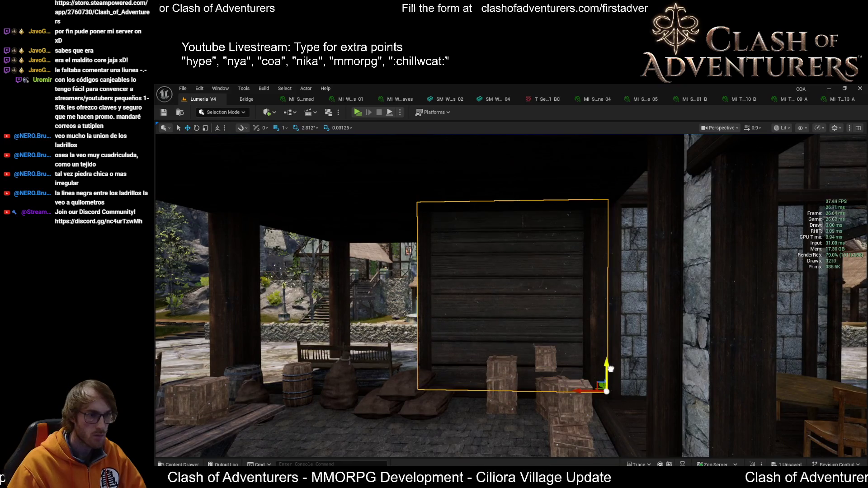
scroll(610, 368, up, 2)
key(alt+3)
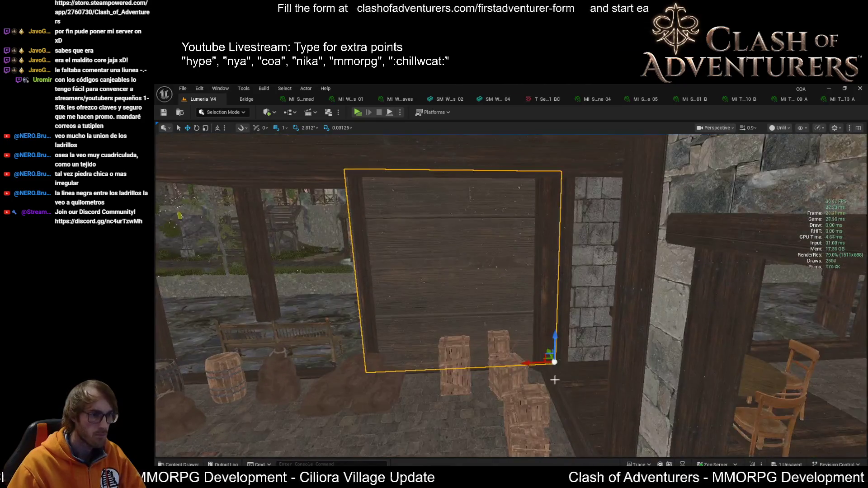
mouse_move(534, 361)
mouse_down()
mouse_move(705, 364)
mouse_move(820, 391)
mouse_move(801, 434)
mouse_move(517, 400)
mouse_move(513, 362)
mouse_move(490, 361)
mouse_move(541, 298)
mouse_up()
key(alt+4)
click(541, 299)
Rotate the stone wall panel by -90 degrees and slide it left against the pillar
key(e)
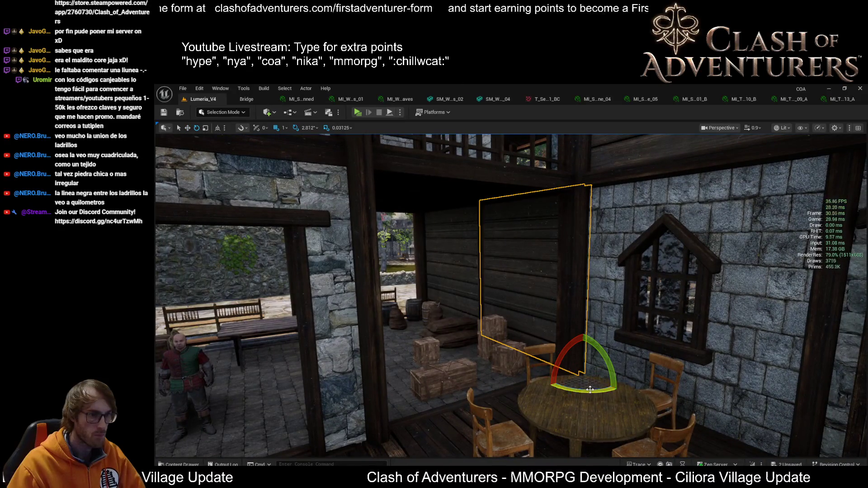
mouse_move(590, 390)
mouse_down()
mouse_move(538, 390)
mouse_move(615, 366)
mouse_move(600, 391)
mouse_up()
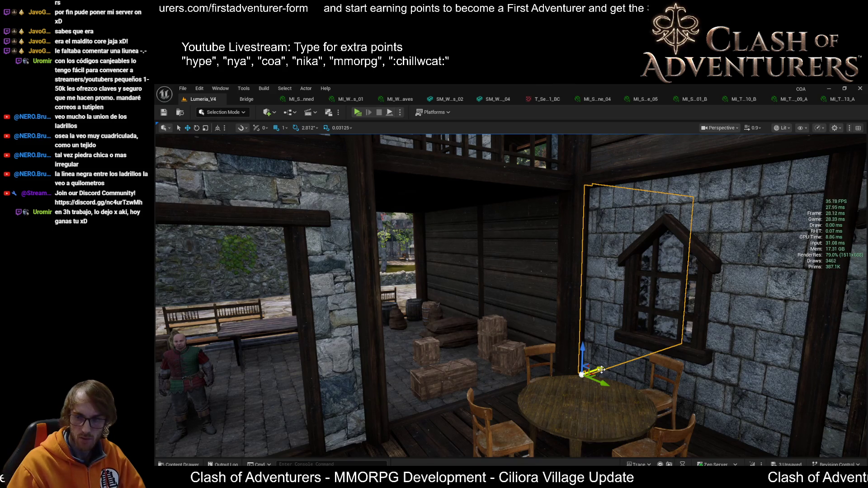
mouse_move(601, 370)
mouse_down()
mouse_move(390, 385)
mouse_move(403, 382)
mouse_up()
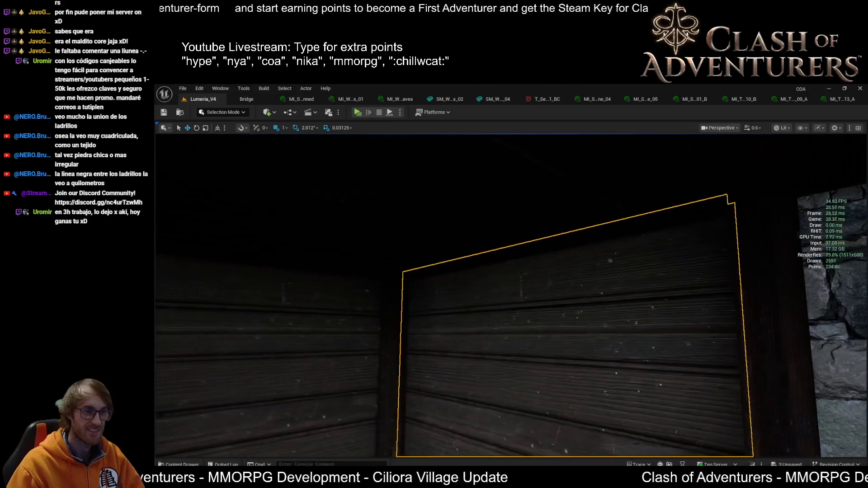
key(alt+3)
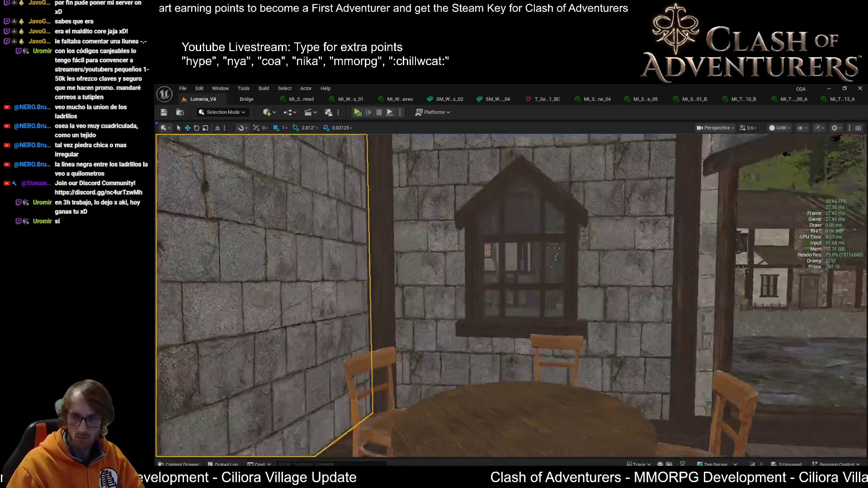
Fly around the hall with lighting on to look over the wooden wall panels and windows
key(alt+4)
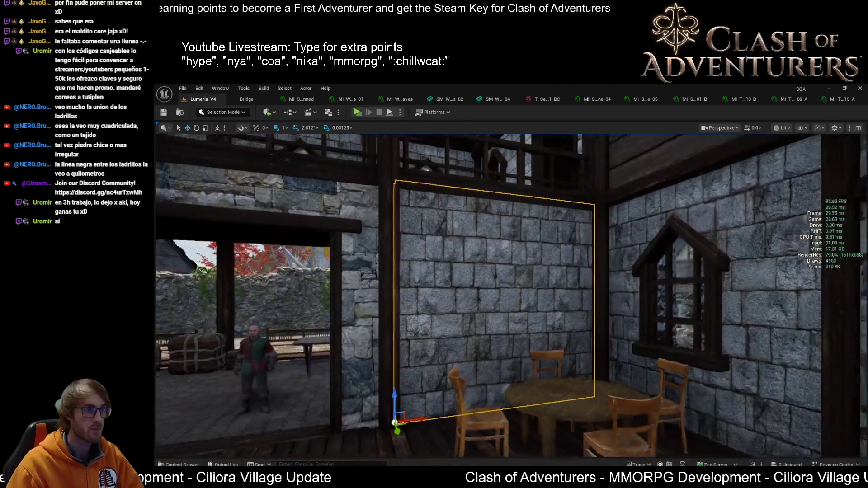
key(w)
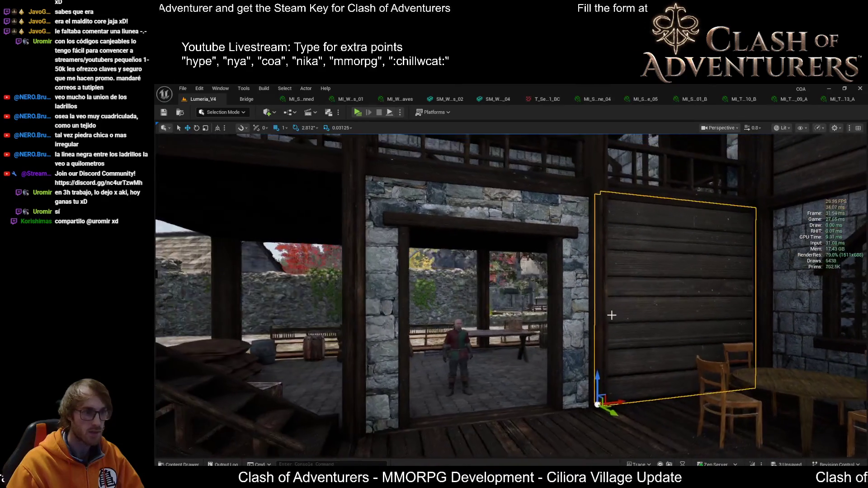
scroll(612, 315, down, 5)
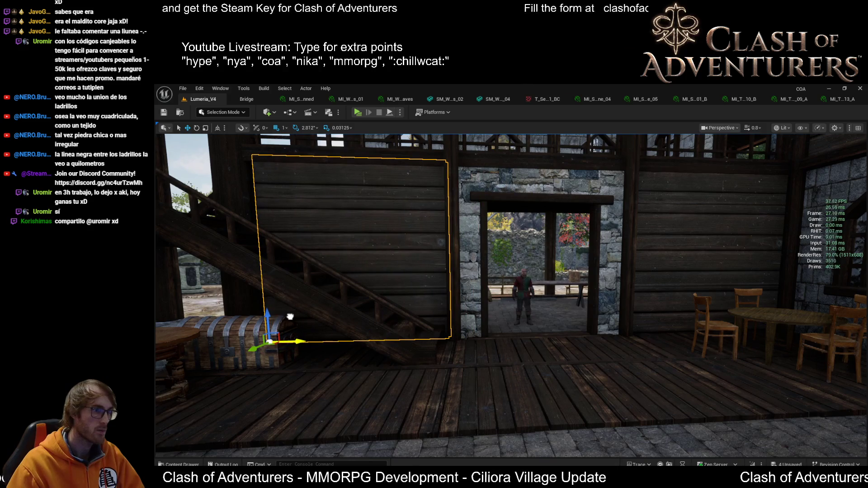
mouse_move(290, 316)
mouse_down()
mouse_move(409, 314)
mouse_move(402, 321)
mouse_up()
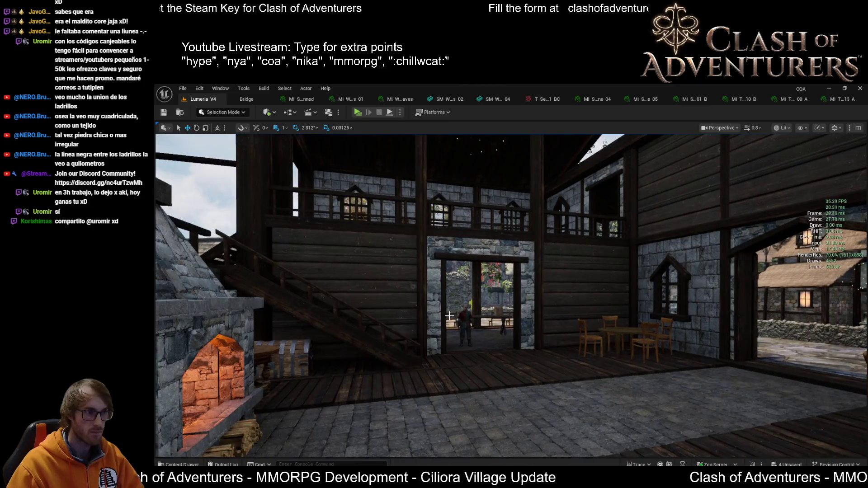
key(f)
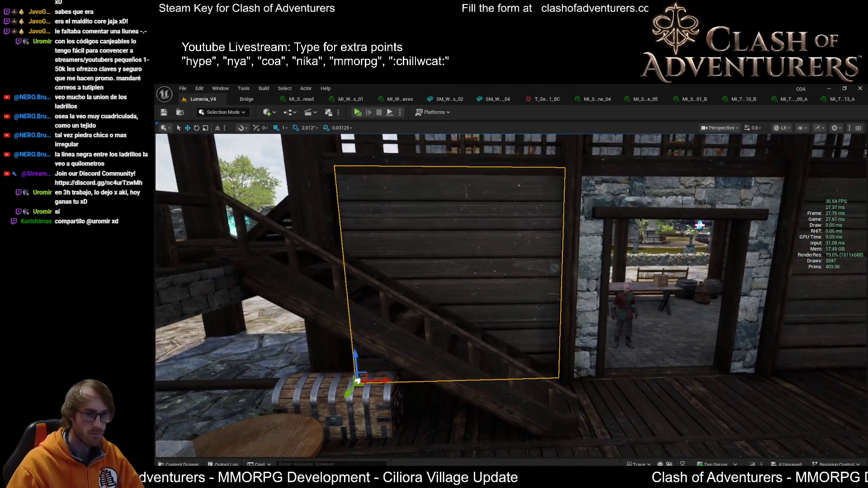
mouse_move(493, 296)
mouse_down()
mouse_move(461, 294)
mouse_move(453, 257)
mouse_up()
Select the wooden window-frame structure and switch to Instance Tool Mode in Unlit view
click(457, 271)
key(shift+3)
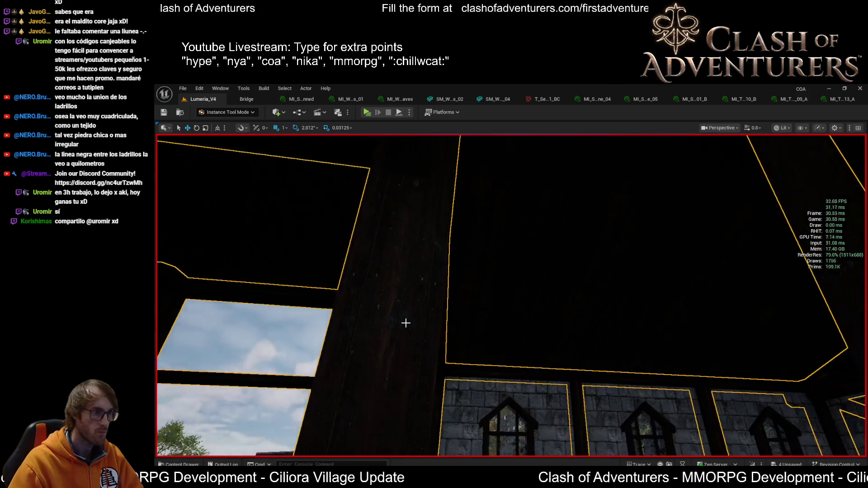
key(alt+3)
Select a single beam instance, restore the lit view and save all changes
click(437, 345)
mouse_move(437, 344)
mouse_down()
mouse_move(434, 309)
mouse_move(550, 306)
mouse_move(422, 338)
mouse_move(471, 330)
mouse_move(474, 280)
mouse_move(484, 316)
mouse_move(491, 300)
mouse_move(456, 302)
mouse_up()
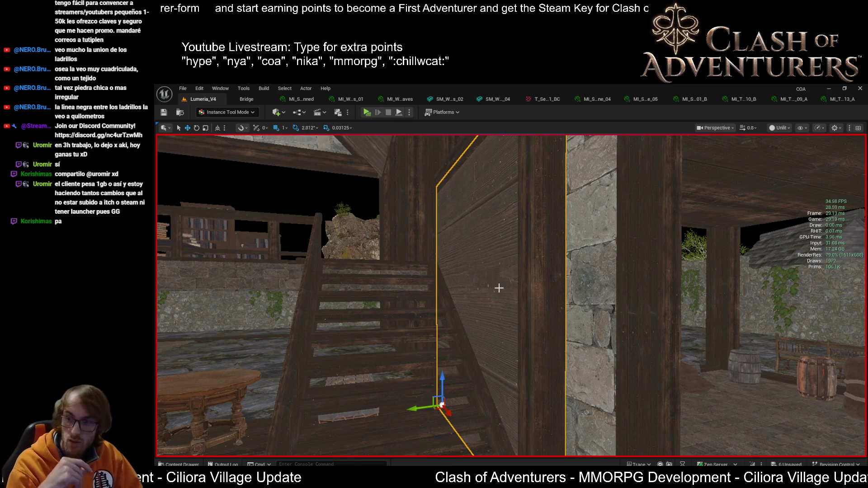
key(alt+4)
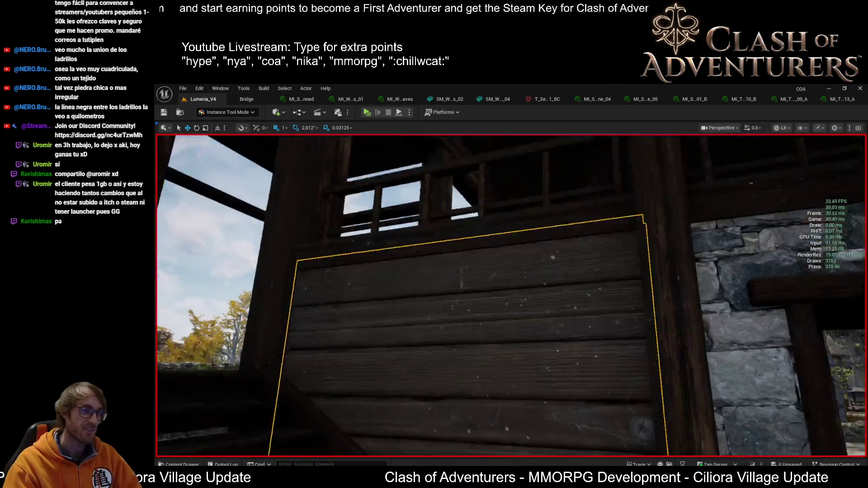
key(ctrl+s)
Fly into the storeroom and inspect the wooden plank wall panel in Unlit and Lit views
key(w)
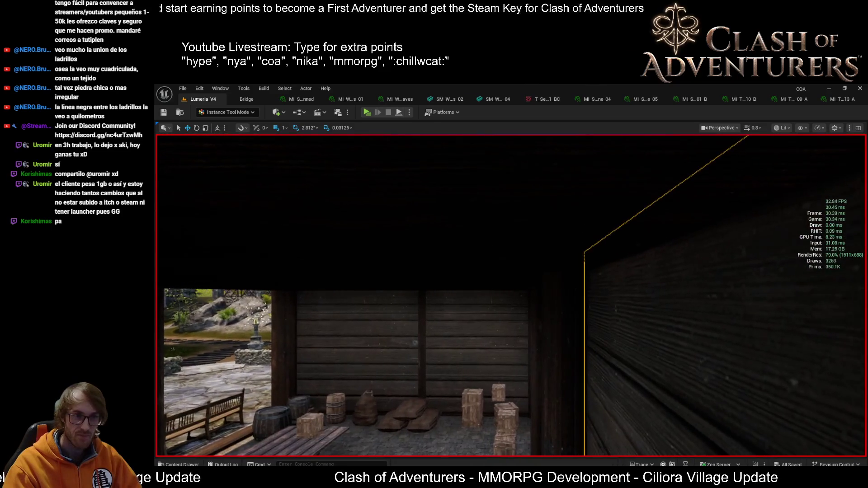
key(alt+3)
key(w)
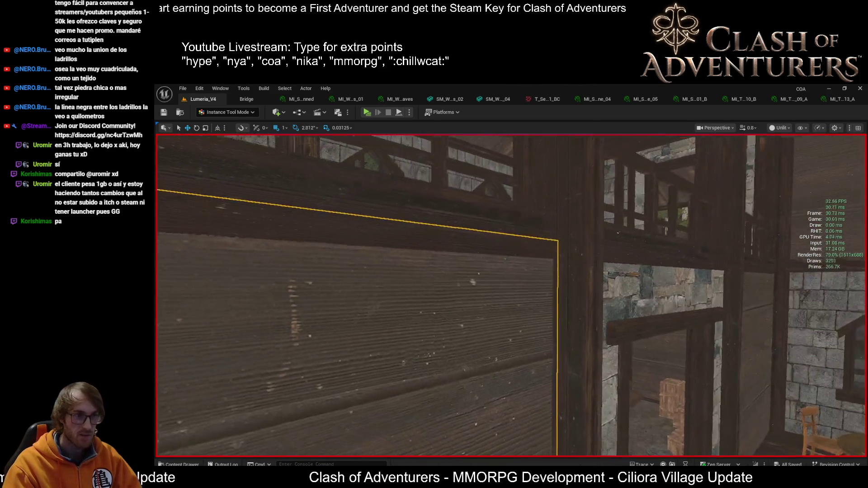
key(w)
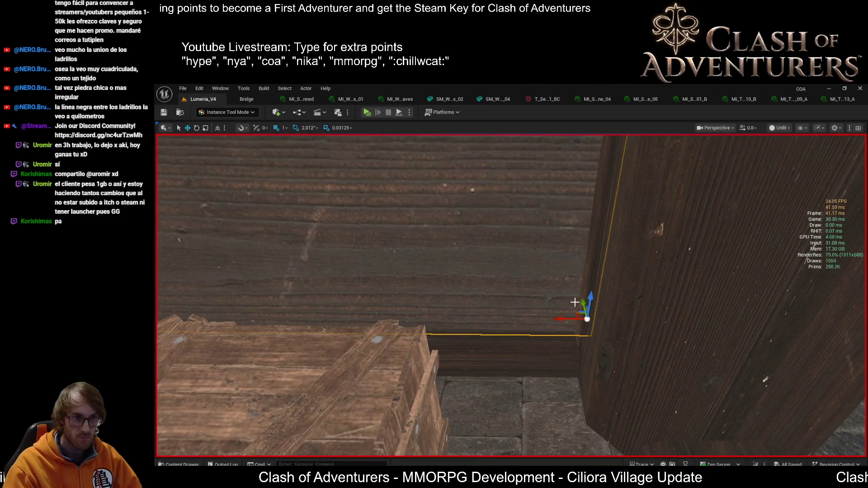
key(w)
key(alt+4)
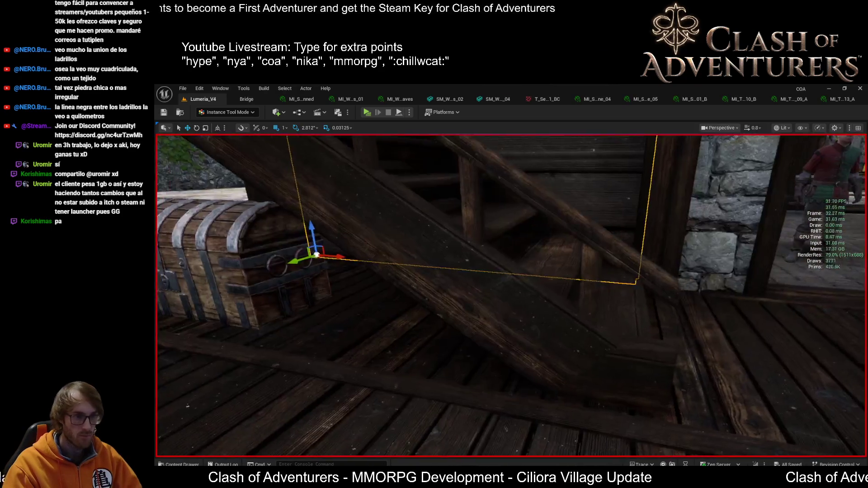
key(alt+3)
key(f)
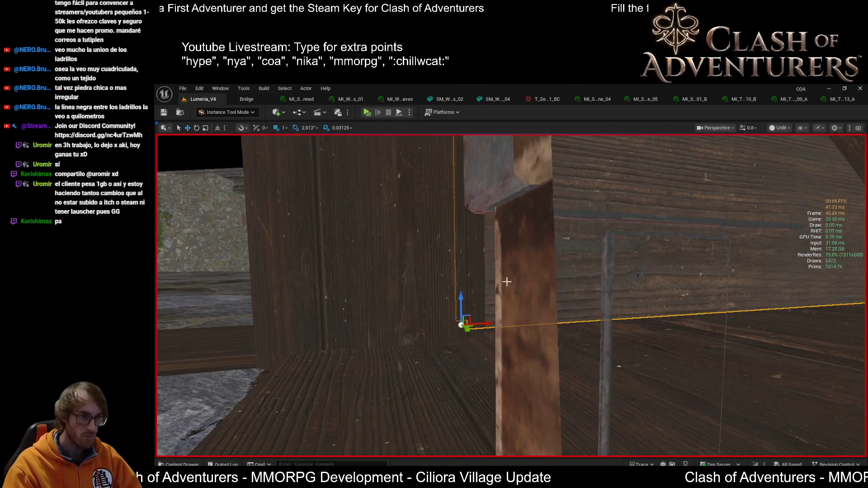
key(s)
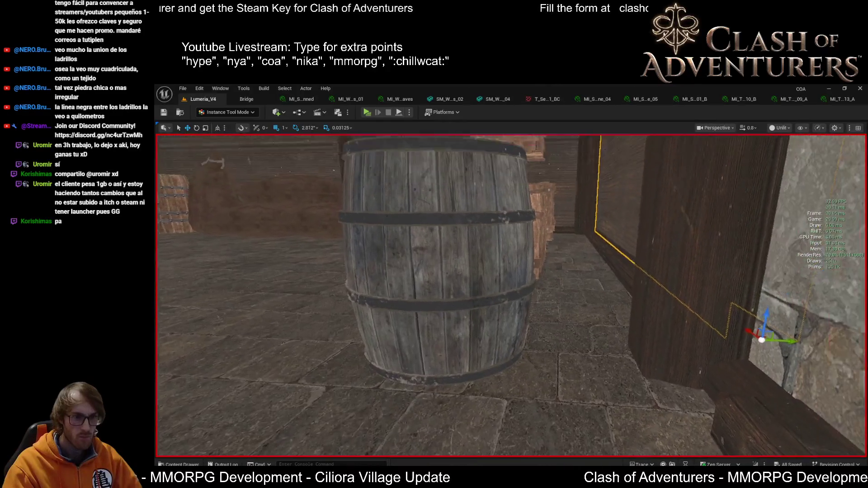
key(f)
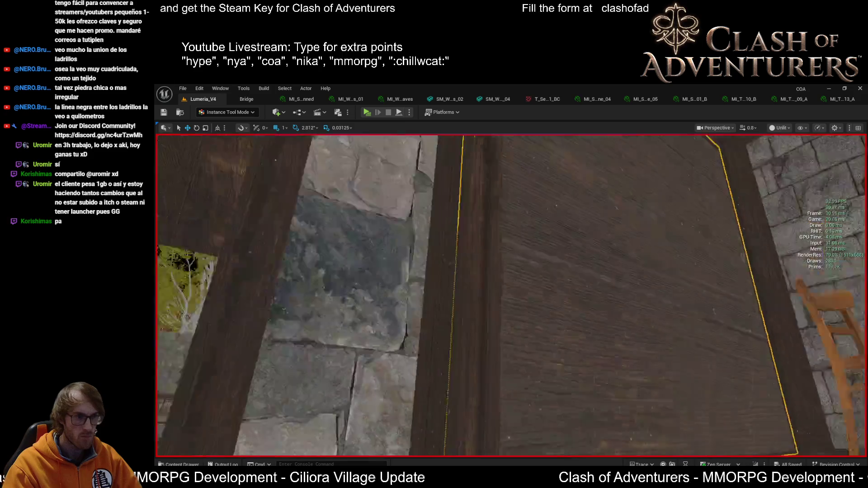
scroll(541, 350, down, 5)
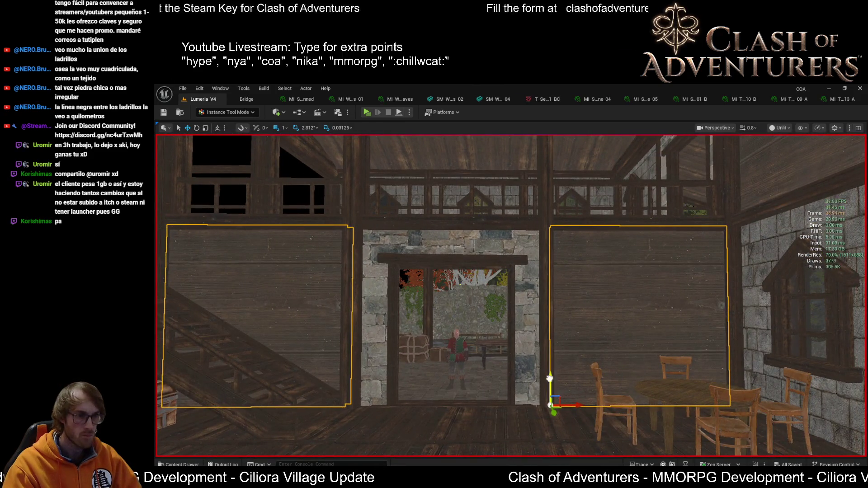
Lower the two wood-plank panels beside the doorway slightly and review the lit room
drag(550, 378, 549, 379)
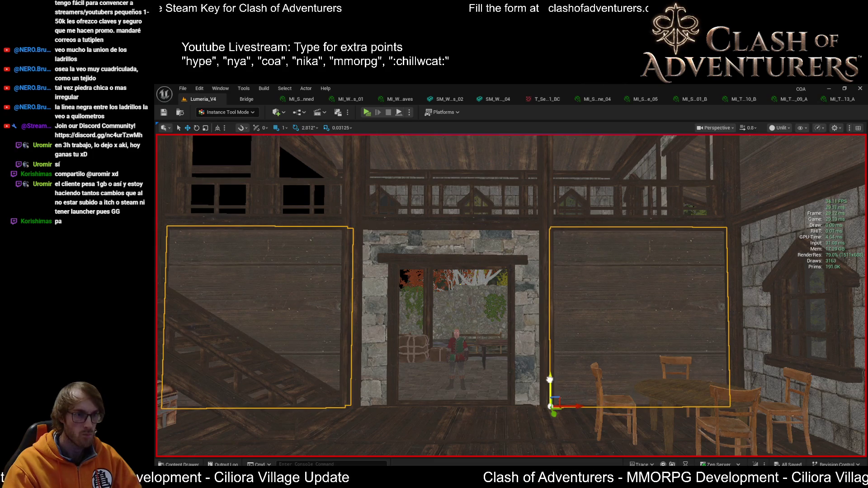
key(alt+4)
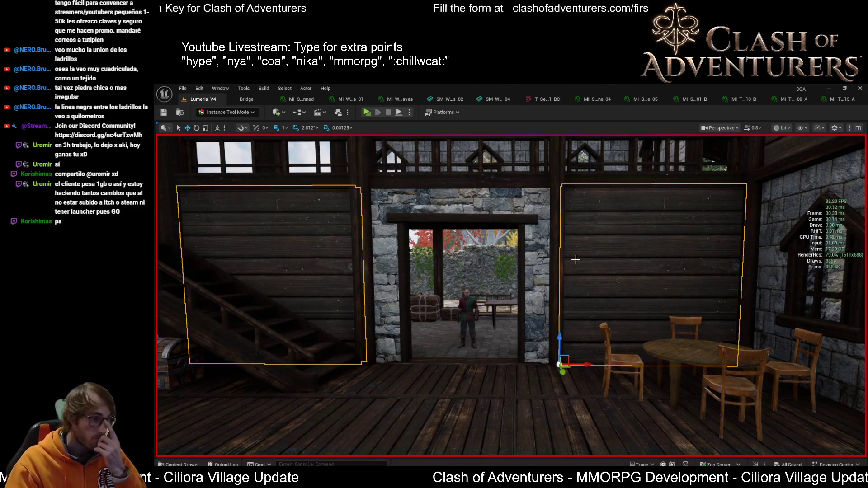
mouse_move(575, 259)
mouse_down()
mouse_move(558, 215)
mouse_move(572, 220)
mouse_move(574, 178)
mouse_move(569, 219)
mouse_move(583, 219)
mouse_up()
drag(533, 360, 563, 360)
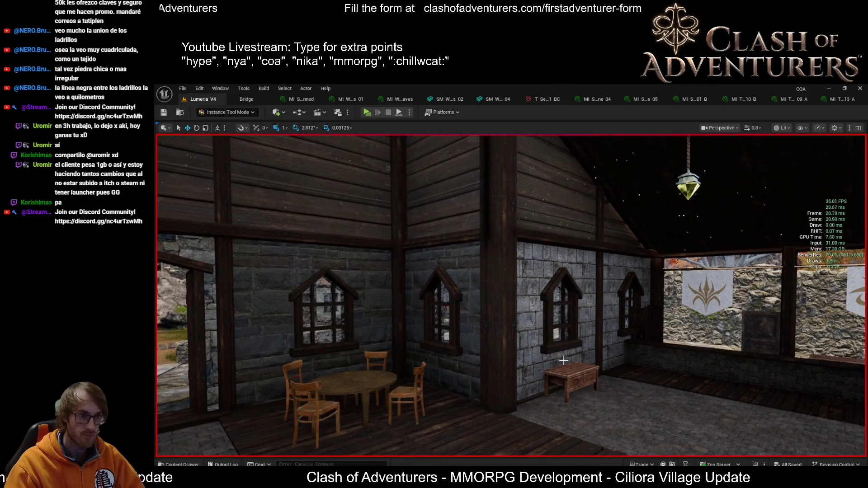
Inspect the window wall, arched doorway and left window pieces, then save the level
drag(632, 308, 632, 309)
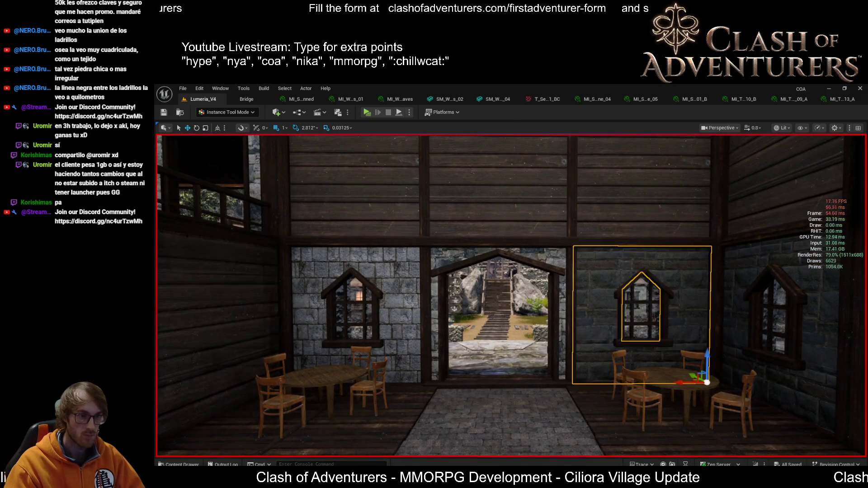
click(602, 309)
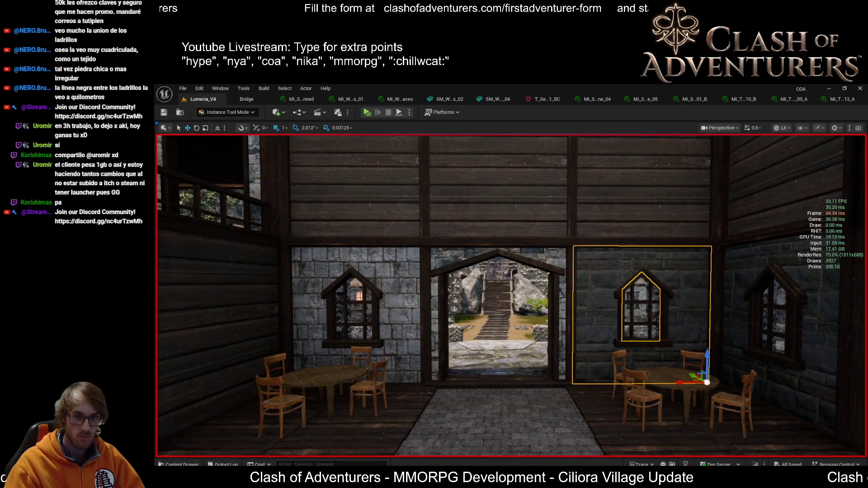
click(566, 298)
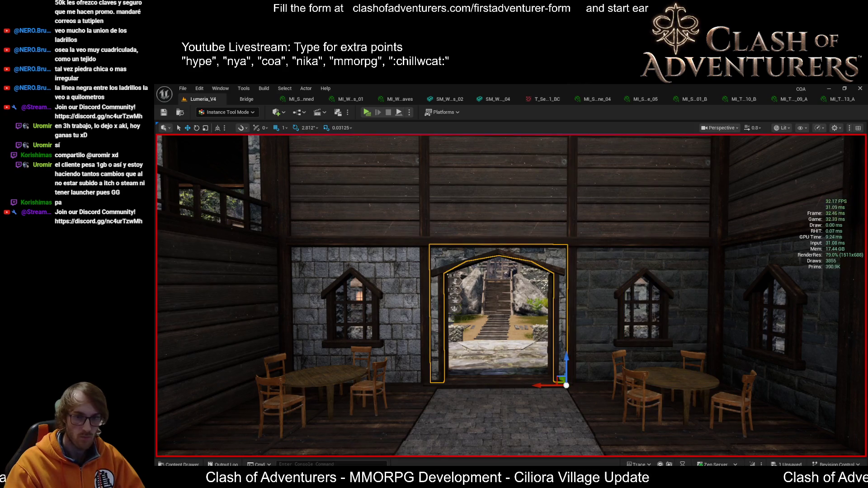
click(410, 276)
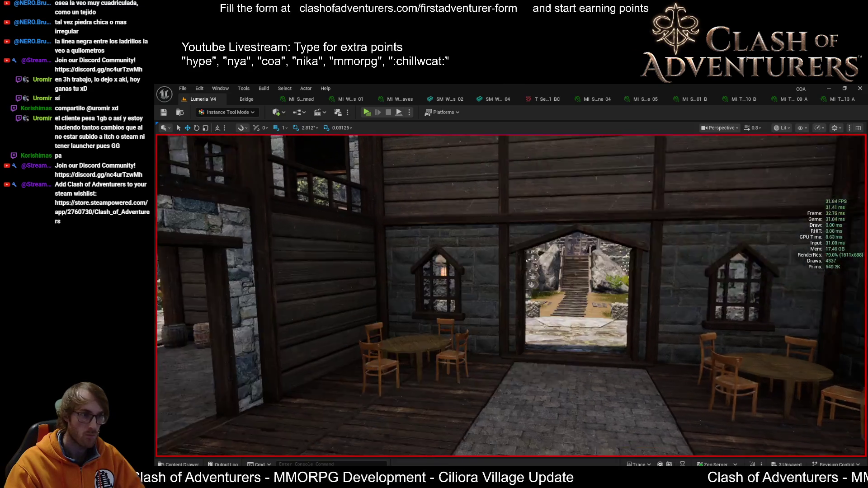
key(ctrl+s)
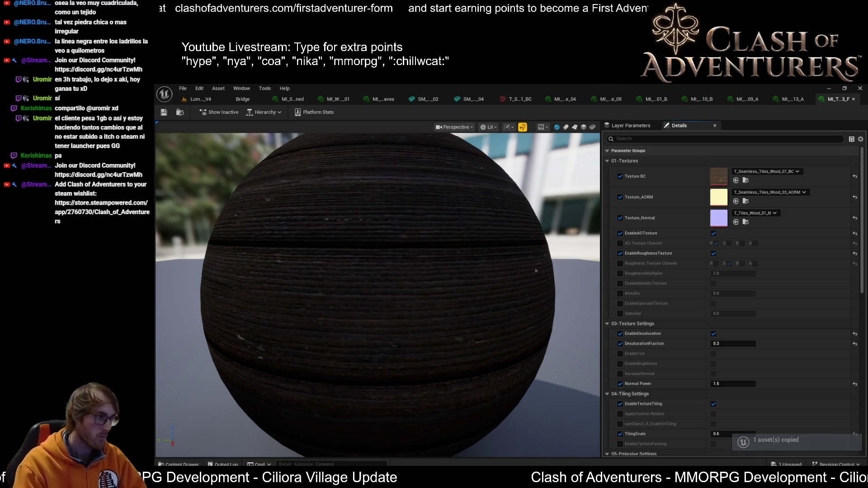
Save the duplicated wood material and select the upper wall panel above the doorway
key(ctrl+s)
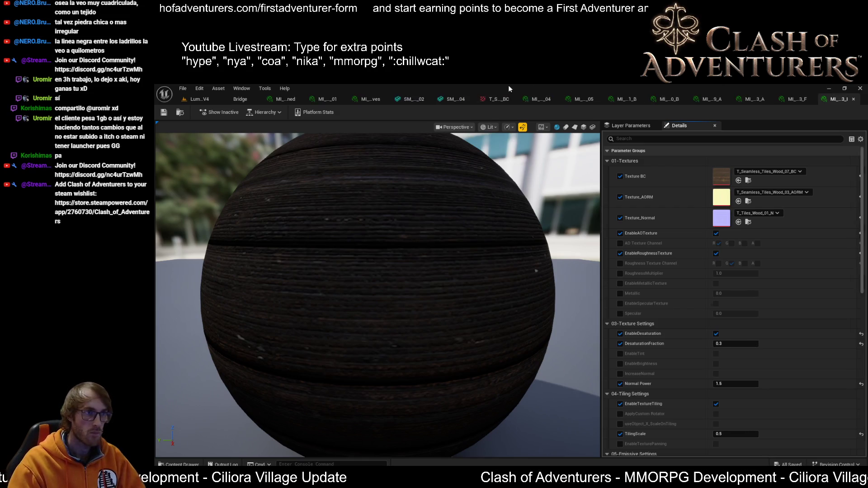
click(198, 99)
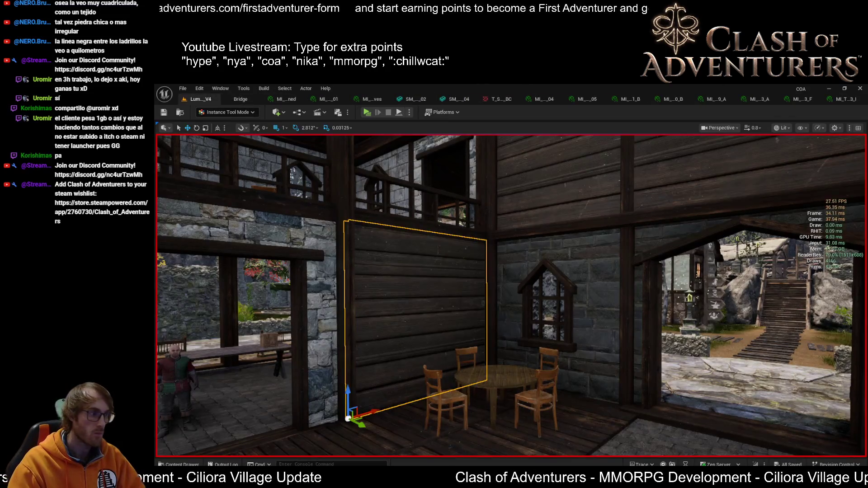
drag(510, 294, 576, 246)
click(575, 246)
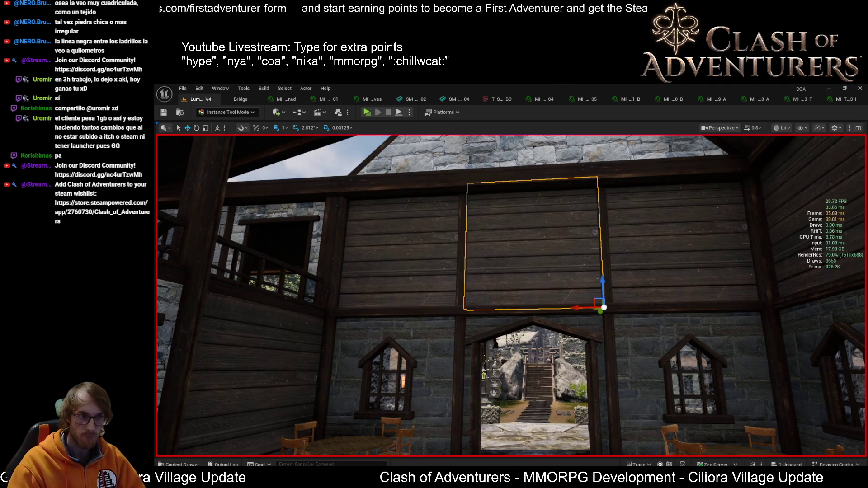
click(835, 101)
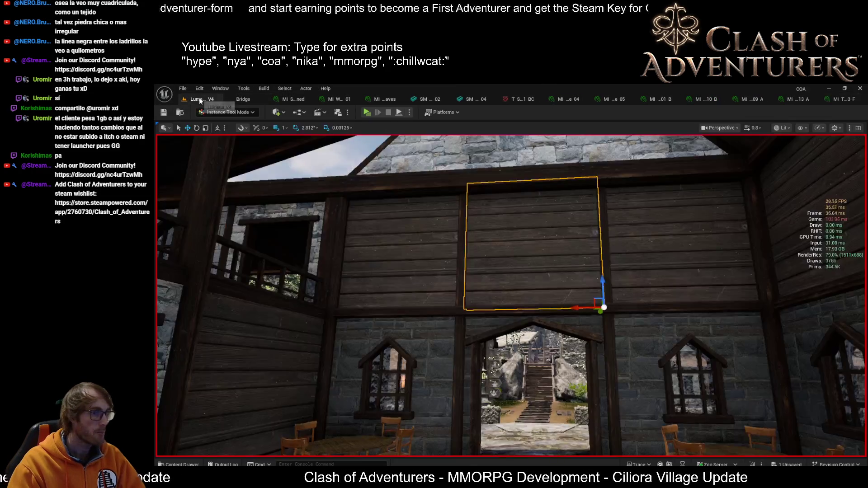
Return to Lumeria_V4 and zoom in and out on the dark-wood upper wall above the doorway
click(206, 99)
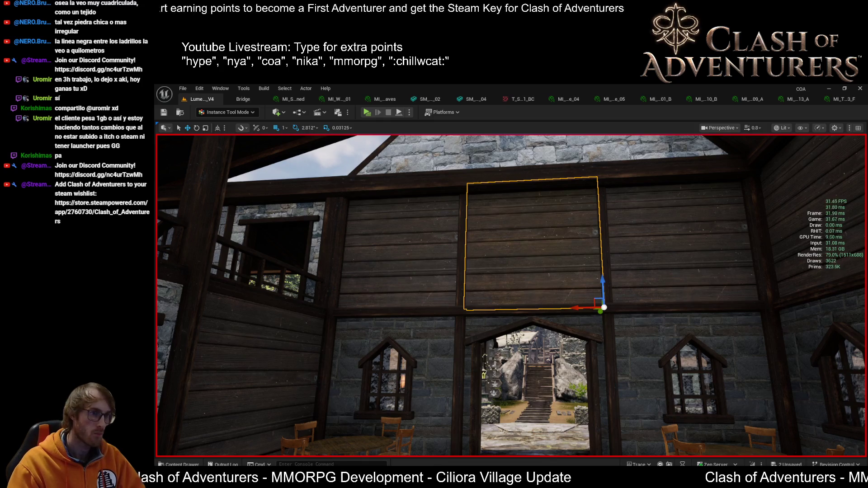
scroll(587, 265, down, 3)
key(Escape)
scroll(581, 261, up, 4)
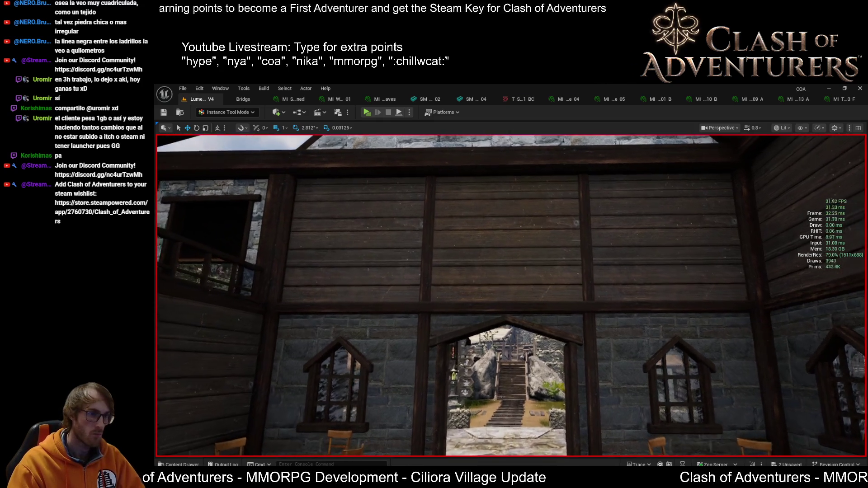
scroll(581, 258, down, 3)
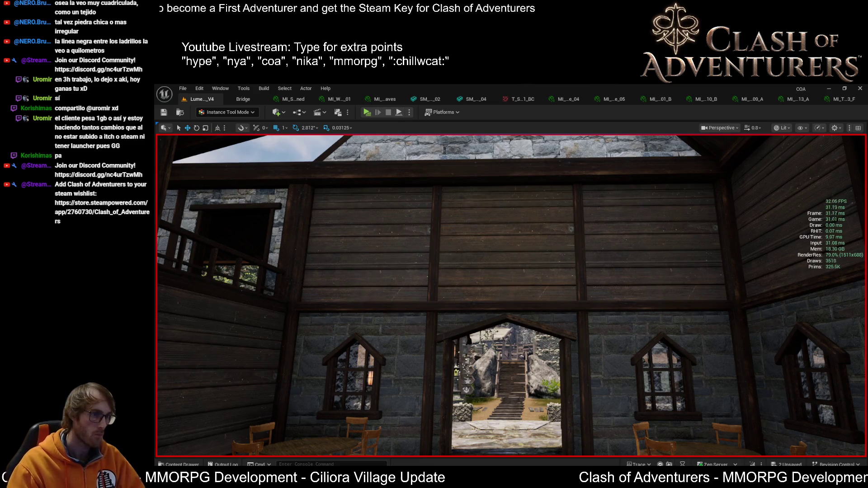
scroll(510, 296, up, 5)
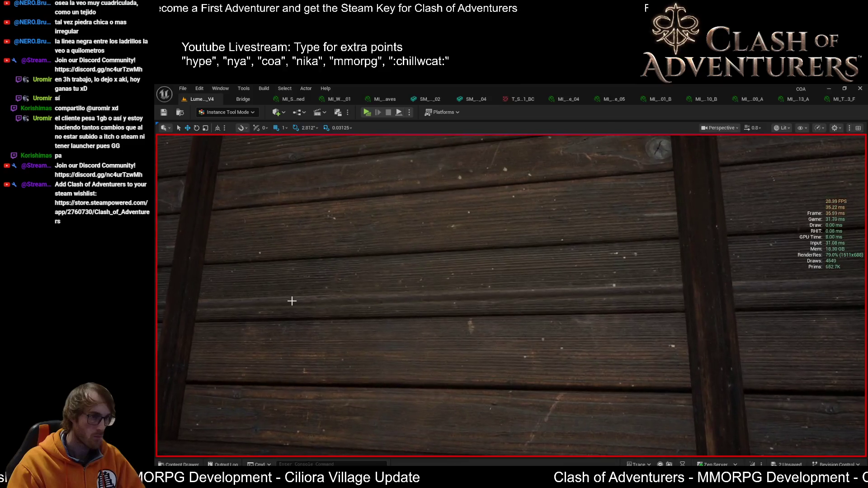
scroll(291, 300, down, 5)
scroll(511, 296, down, 5)
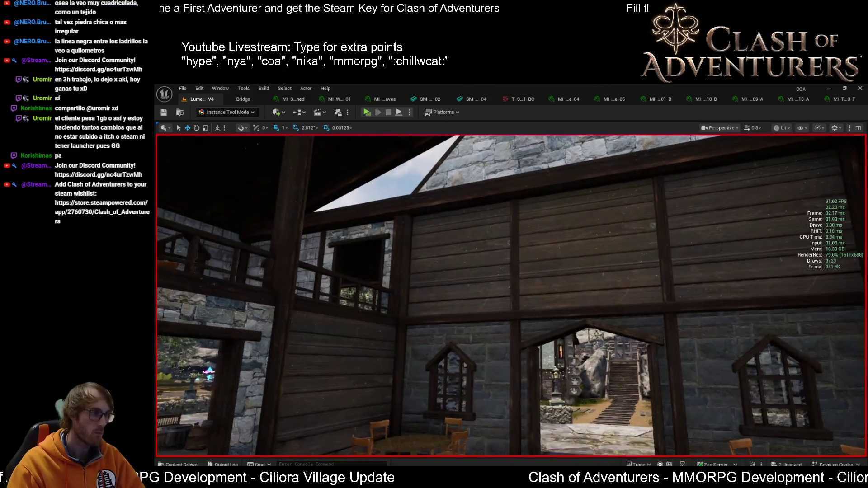
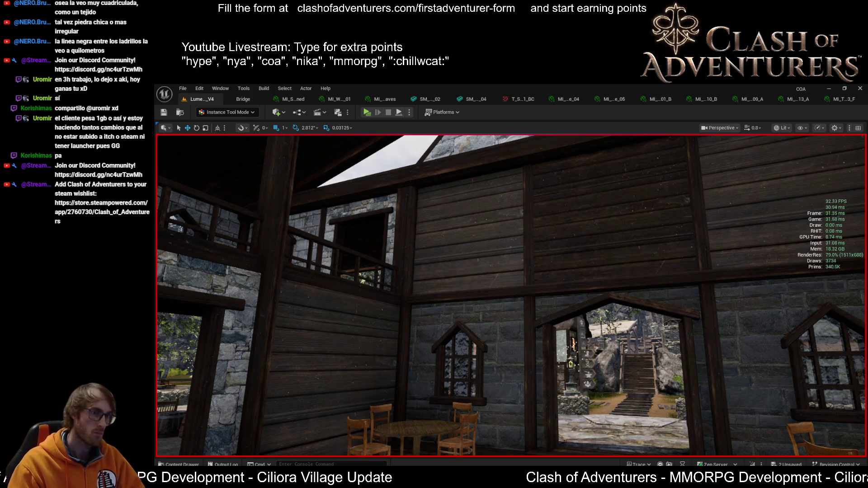
Zoom and turn the view toward the tavern doorway, then save the level with Ctrl+S
scroll(304, 290, up, 5)
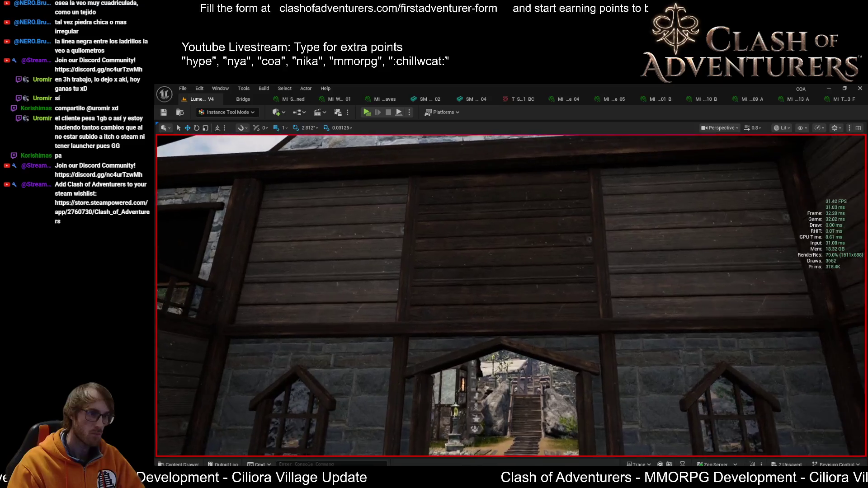
scroll(510, 296, up, 5)
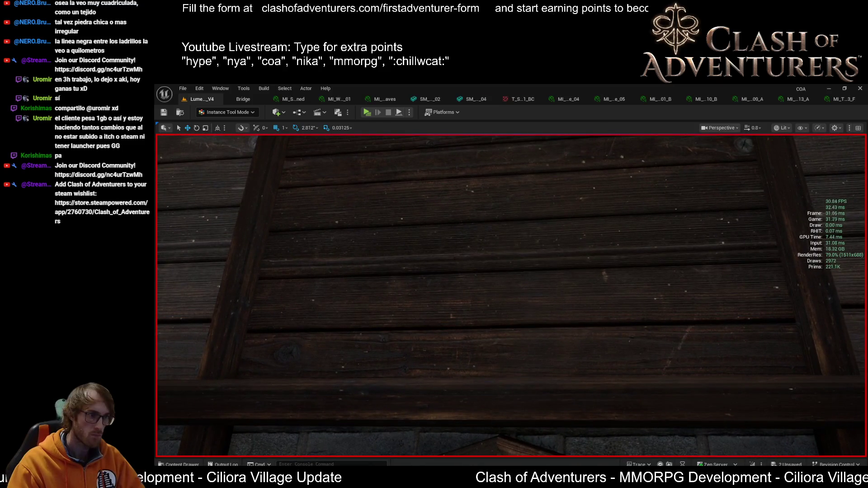
scroll(511, 296, up, 6)
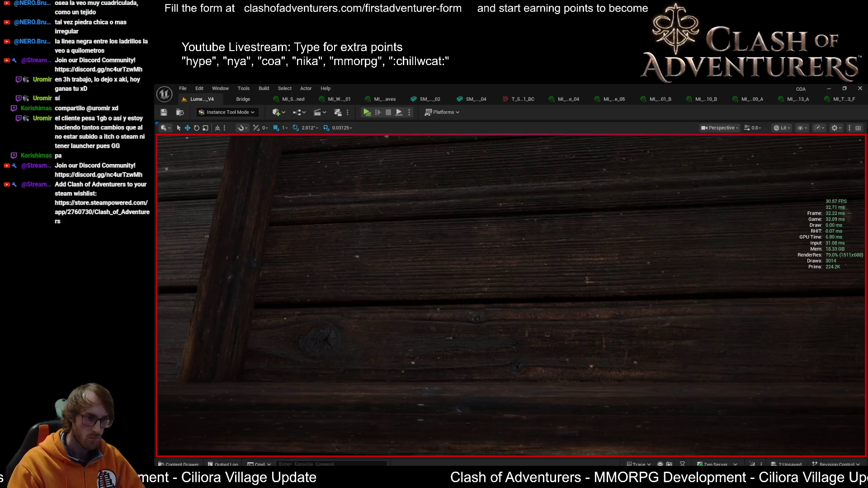
scroll(511, 296, down, 5)
scroll(511, 296, up, 10)
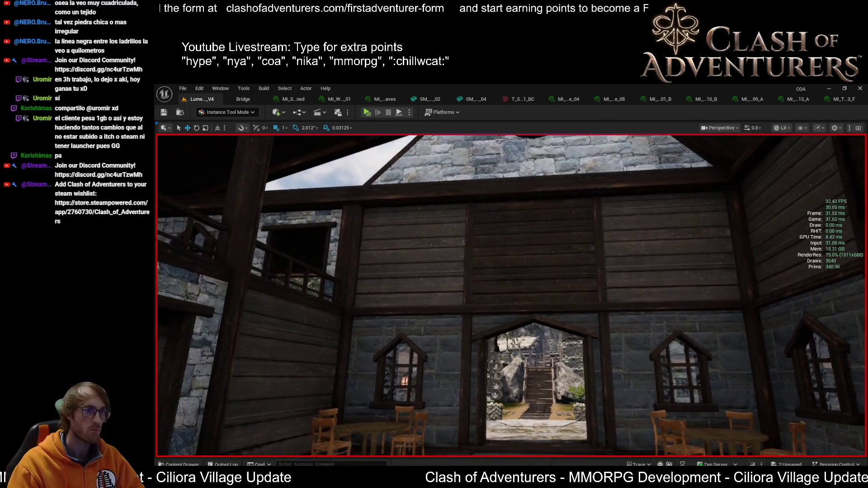
scroll(510, 296, down, 8)
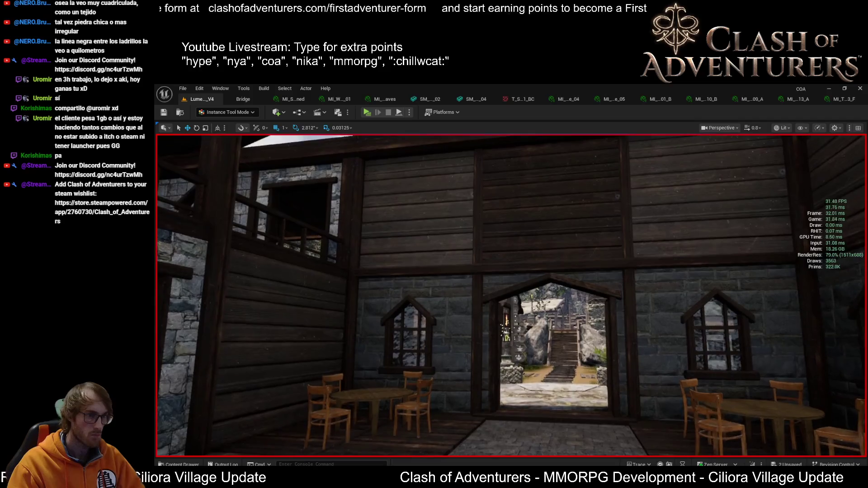
mouse_move(511, 296)
mouse_down()
mouse_move(482, 278)
mouse_move(516, 263)
mouse_up()
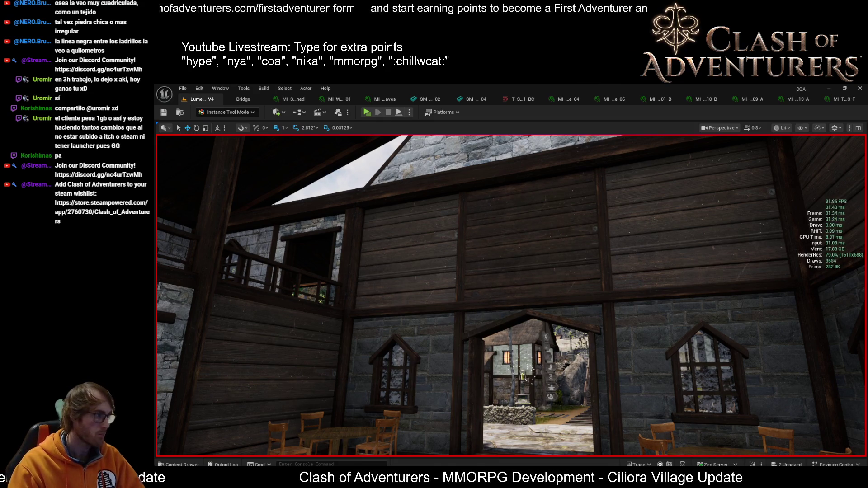
drag(536, 247, 536, 244)
key(ctrl+s)
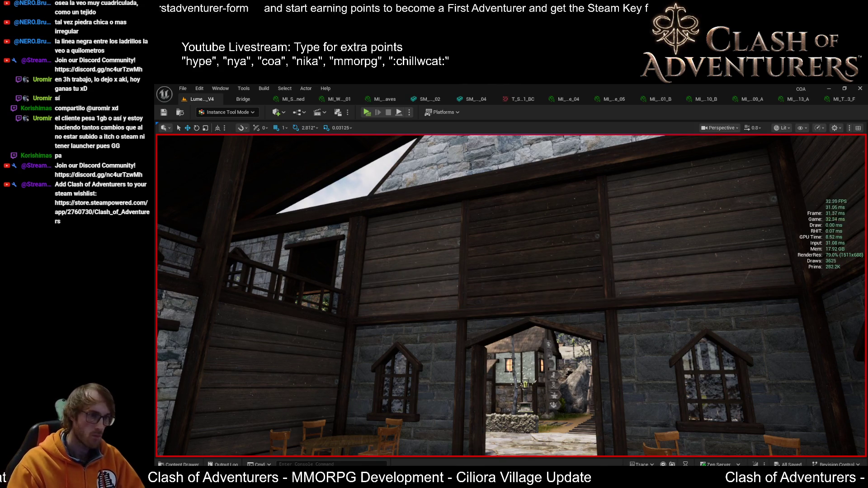
Look up at the upper wall and roof window, then pull back over the hall
mouse_move(534, 275)
mouse_down()
mouse_move(494, 264)
mouse_move(531, 267)
mouse_move(502, 278)
mouse_move(488, 269)
mouse_move(511, 260)
mouse_up()
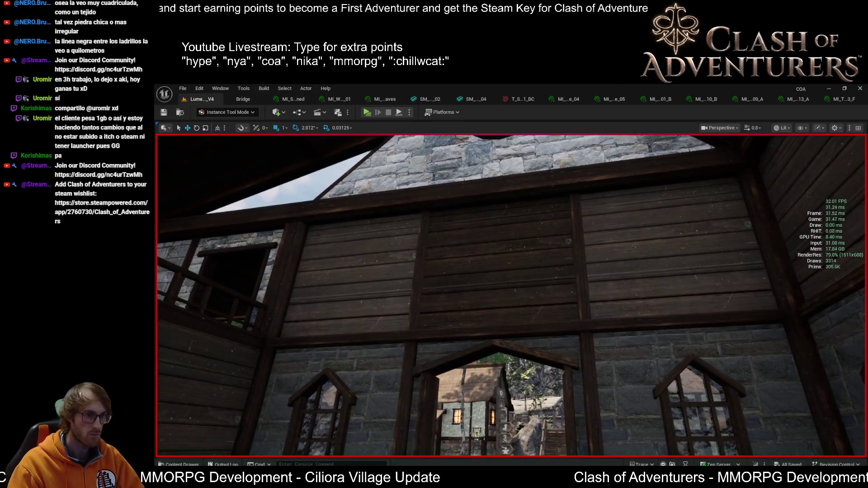
drag(521, 289, 522, 270)
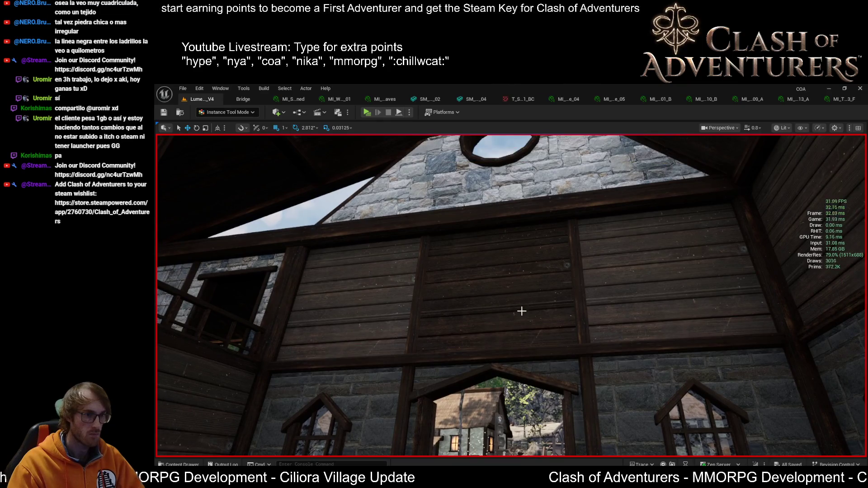
mouse_move(522, 311)
mouse_down()
mouse_move(521, 344)
mouse_move(533, 289)
mouse_move(519, 303)
mouse_up()
Rotate the wooden panel above the doorway 90 degrees about its vertical axis, then return to move mode
click(519, 288)
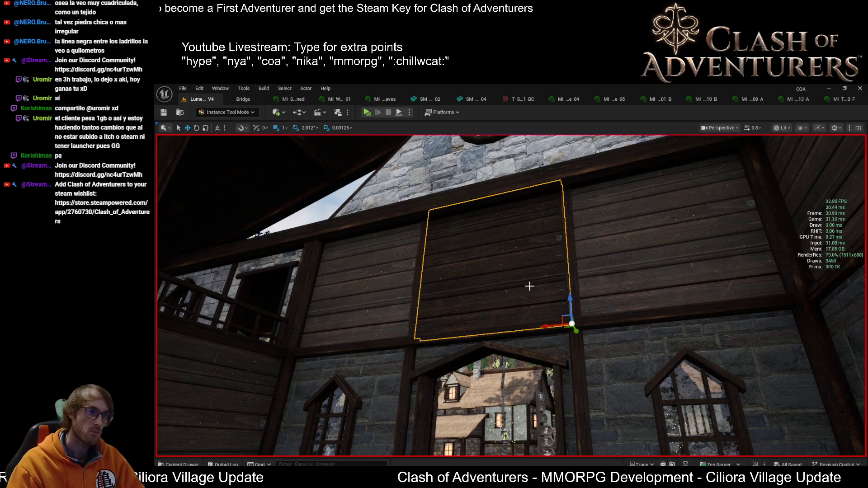
key(e)
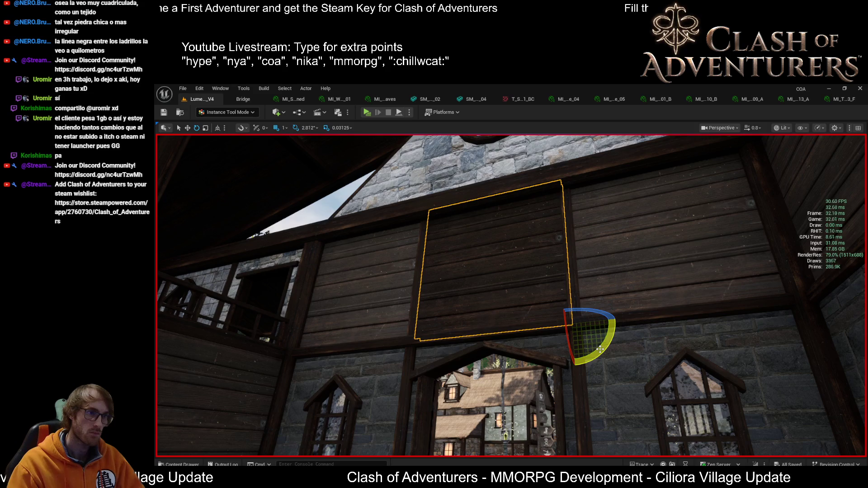
drag(600, 348, 617, 342)
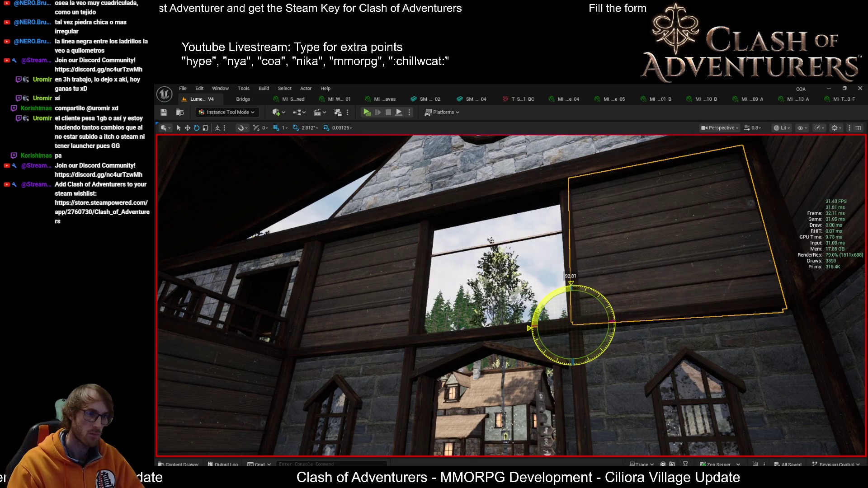
mouse_move(601, 346)
mouse_down()
mouse_move(618, 319)
mouse_move(631, 332)
mouse_move(430, 338)
mouse_move(447, 337)
mouse_move(415, 353)
mouse_move(441, 223)
mouse_up()
key(w)
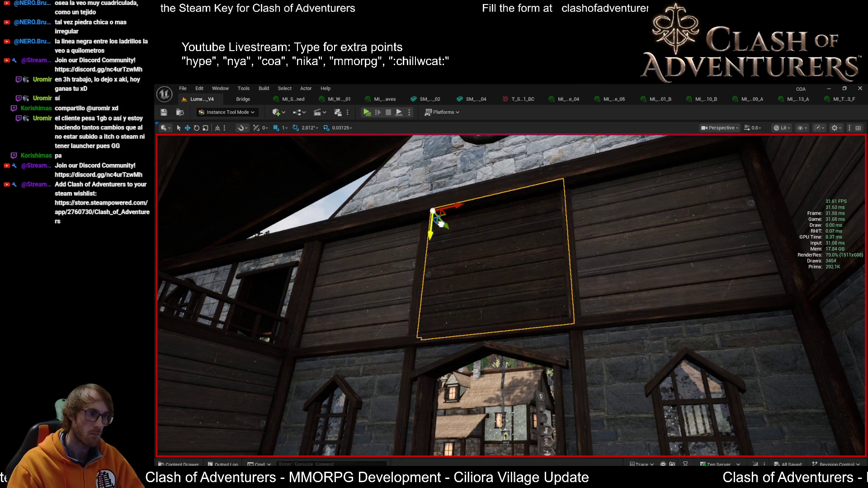
scroll(440, 223, up, 8)
scroll(440, 223, up, 5)
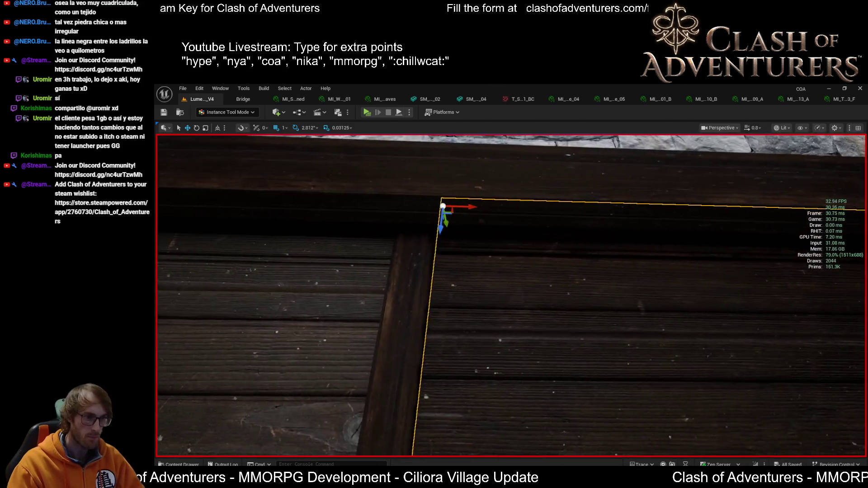
scroll(442, 210, down, 2)
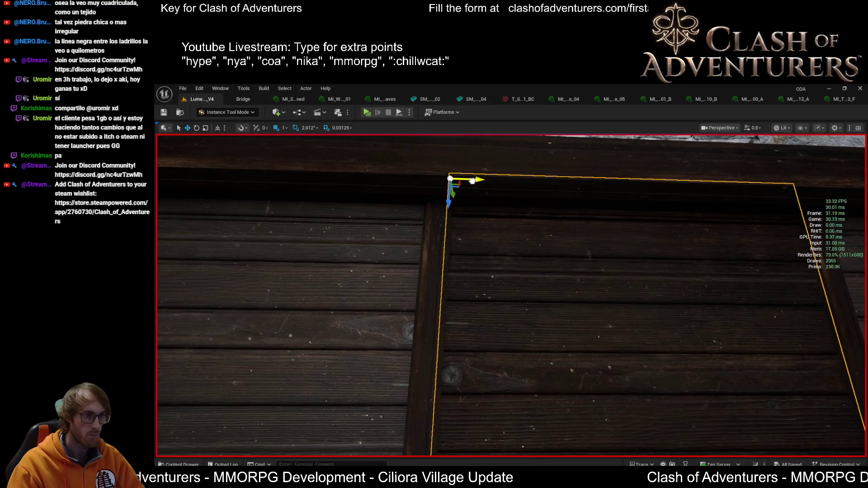
scroll(473, 181, down, 4)
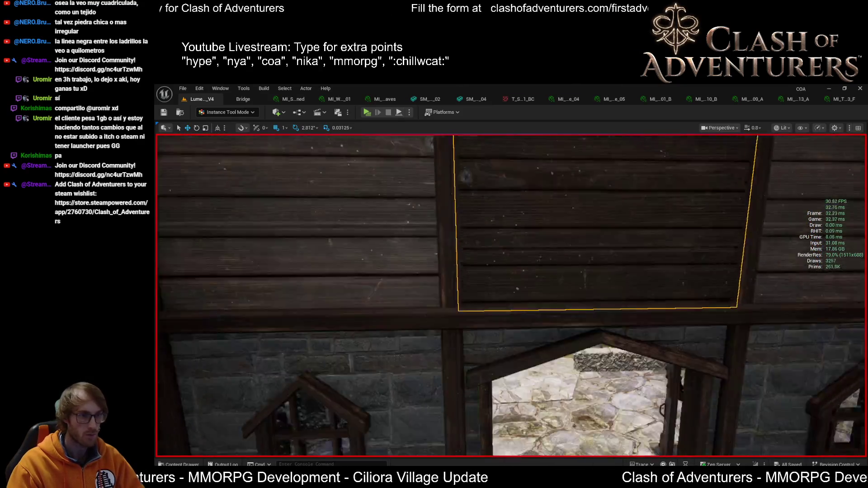
scroll(473, 181, up, 3)
scroll(511, 296, down, 5)
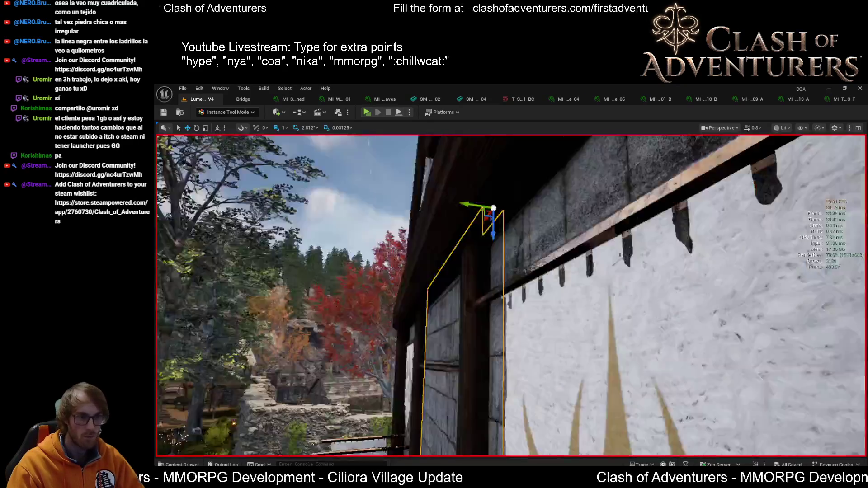
scroll(510, 296, up, 5)
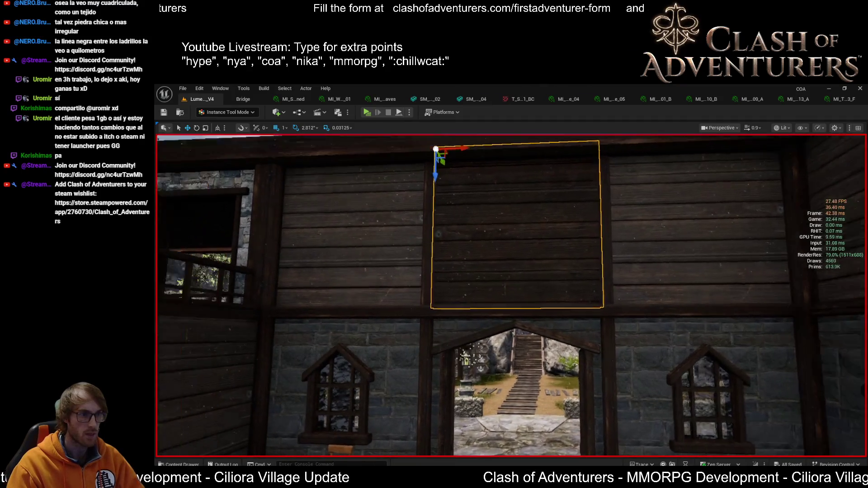
Save the level with Ctrl+S, then fly around and through the wall panel to inspect it beside the tables
drag(585, 247, 571, 255)
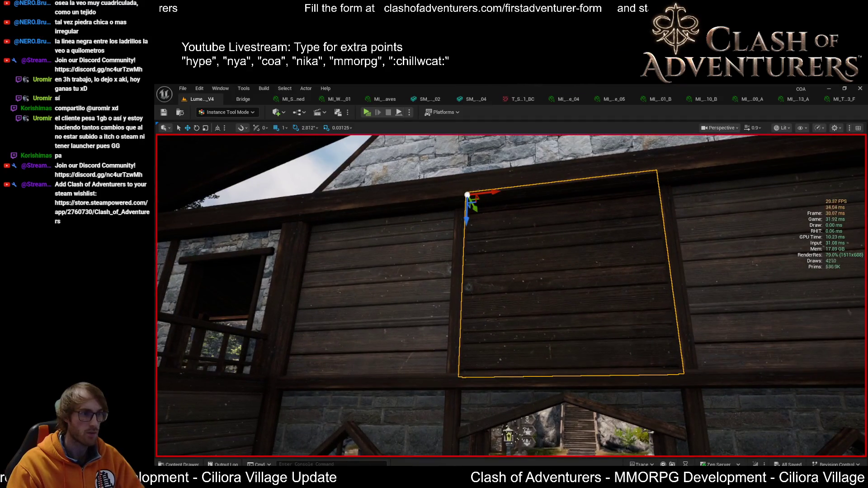
scroll(373, 292, down, 10)
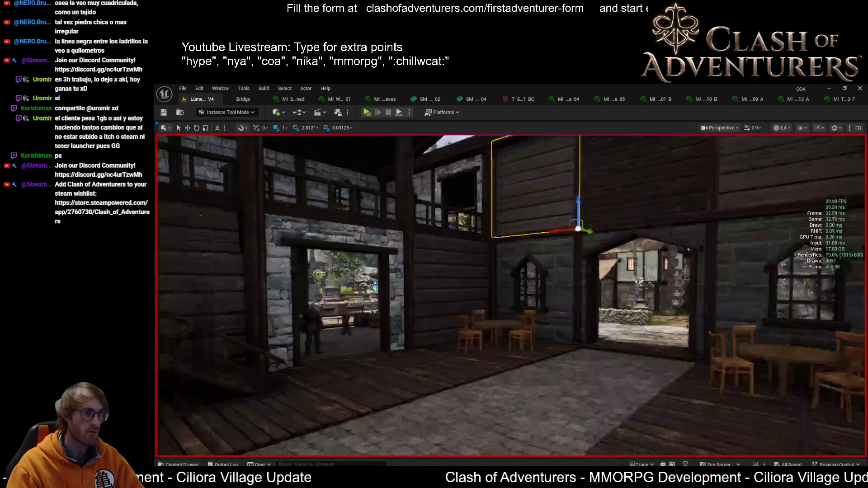
key(ctrl+s)
scroll(465, 281, up, 3)
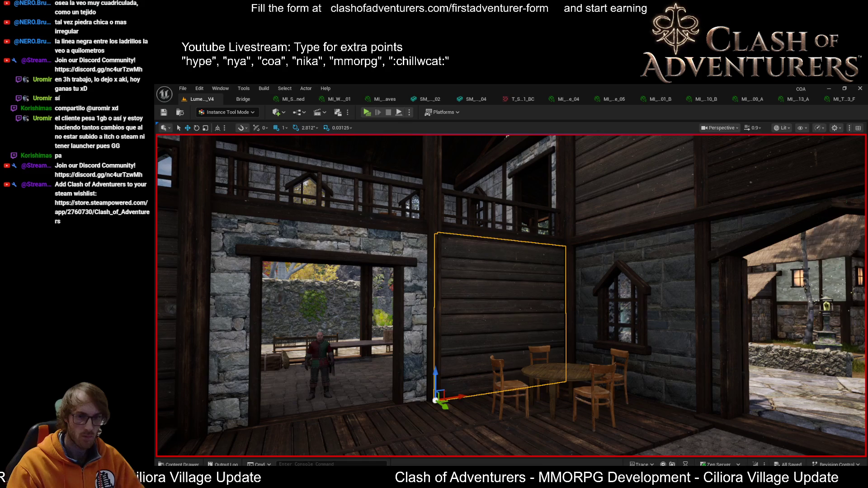
scroll(510, 296, up, 3)
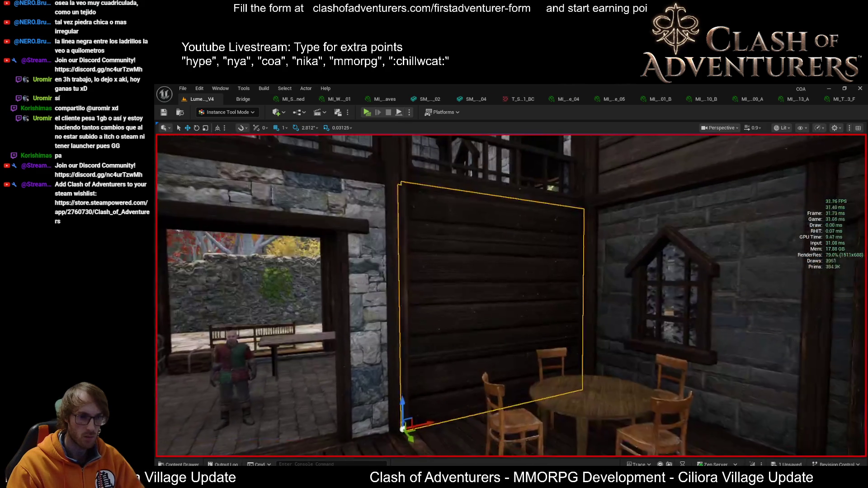
drag(509, 296, 414, 285)
mouse_move(542, 347)
mouse_down()
mouse_move(563, 360)
mouse_move(592, 356)
mouse_move(524, 347)
mouse_up()
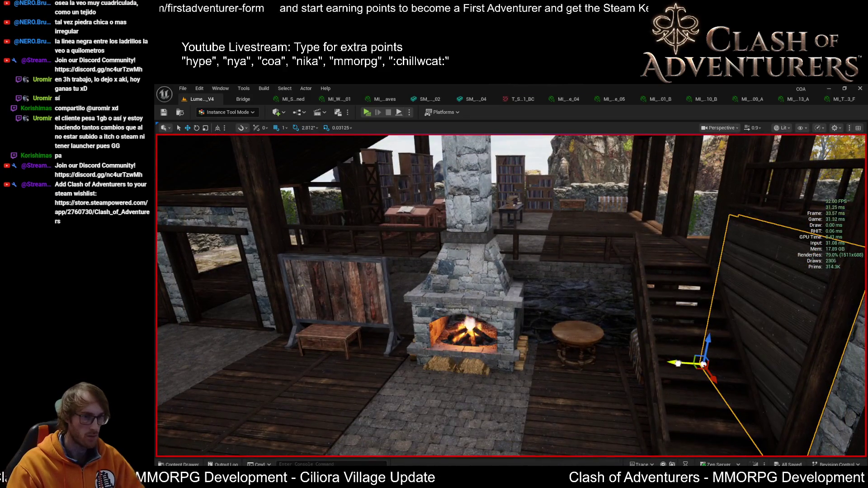
Focus on the wall panel and switch the viewport to Unlit shading
key(f)
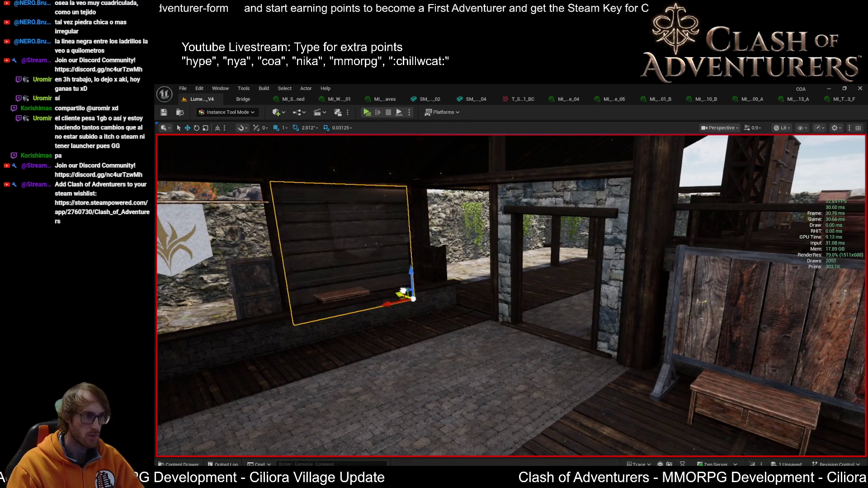
drag(403, 289, 402, 272)
mouse_move(525, 367)
mouse_down()
mouse_move(525, 353)
mouse_move(515, 366)
mouse_move(456, 357)
mouse_up()
key(alt+3)
mouse_move(511, 403)
mouse_down()
mouse_move(502, 397)
mouse_move(511, 402)
mouse_up()
Slide the panel along Y and X so it covers the doorway beside the banner
mouse_move(361, 352)
mouse_down()
mouse_move(391, 330)
mouse_move(391, 312)
mouse_move(443, 397)
mouse_up()
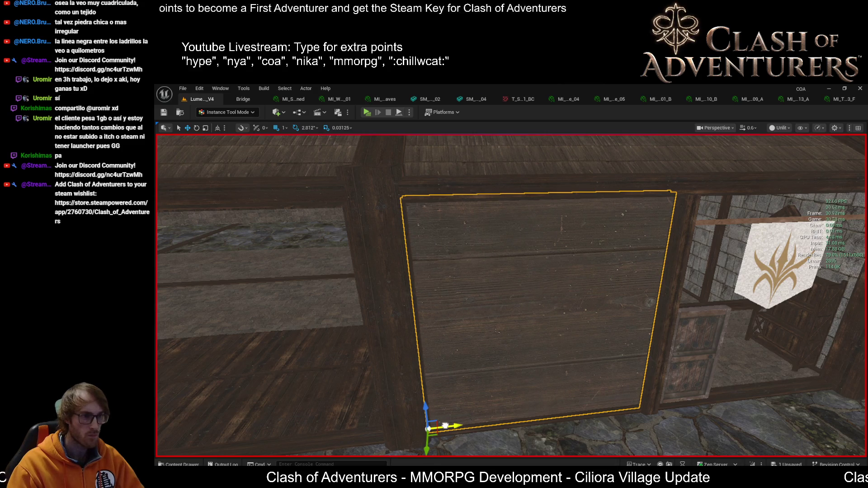
mouse_move(446, 425)
mouse_down()
mouse_move(488, 389)
mouse_move(451, 416)
mouse_up()
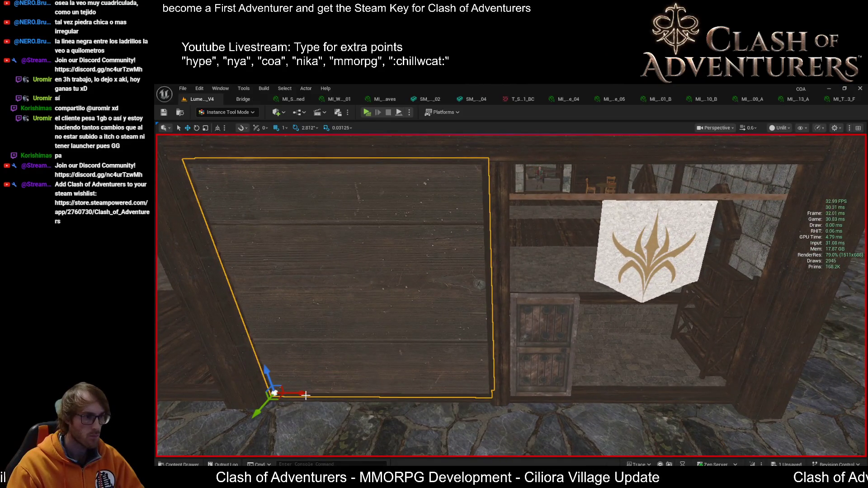
mouse_move(304, 394)
mouse_down()
mouse_move(574, 389)
mouse_move(565, 371)
mouse_move(542, 380)
mouse_move(527, 374)
mouse_up()
mouse_move(500, 345)
mouse_down()
mouse_move(475, 348)
mouse_move(488, 346)
mouse_move(480, 362)
mouse_up()
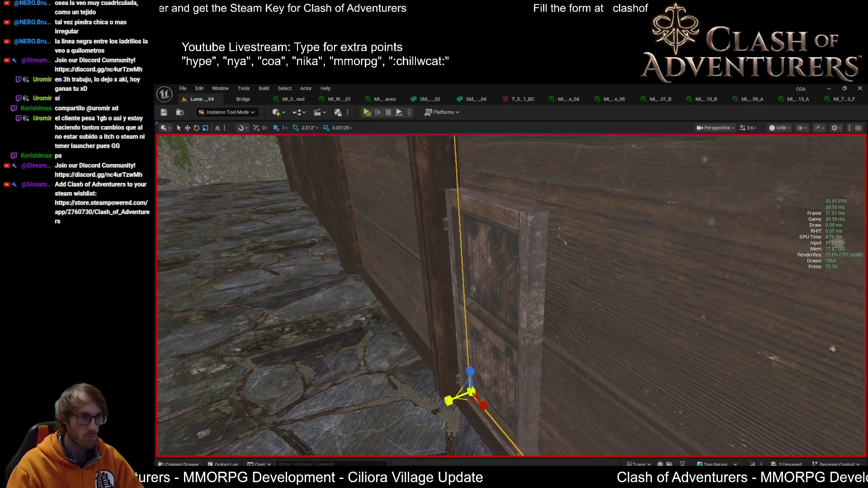
Nudge the door panel slightly along the wall, frame it in view, and switch to rotate mode
drag(450, 402, 475, 408)
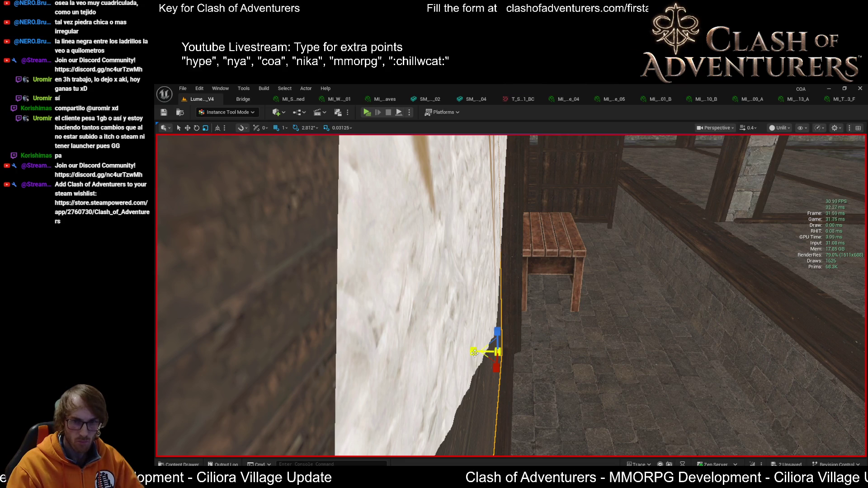
mouse_move(474, 352)
mouse_down()
mouse_move(425, 360)
mouse_move(488, 322)
mouse_up()
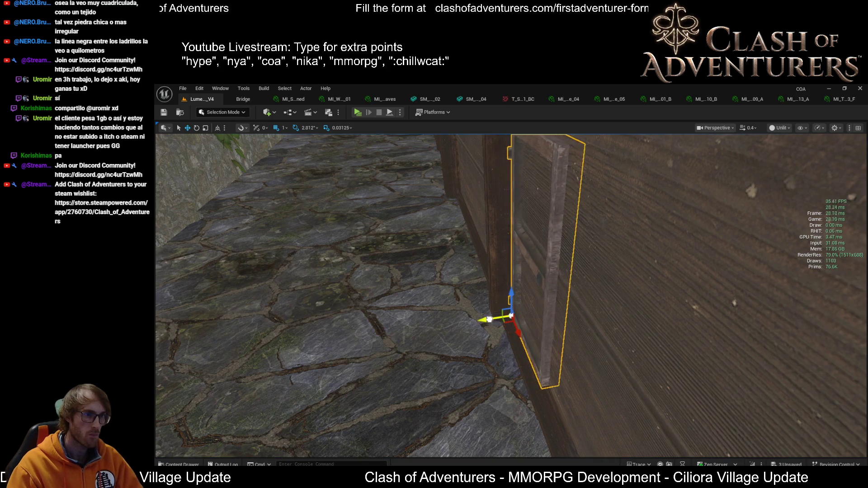
drag(490, 319, 488, 319)
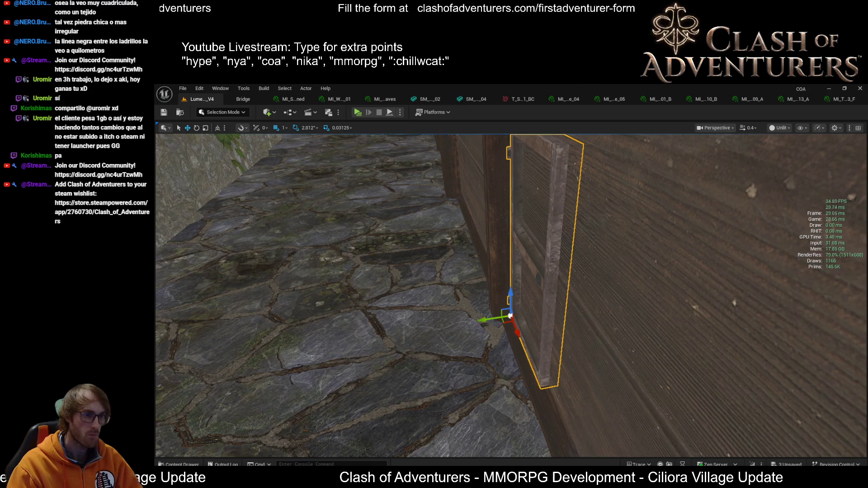
click(537, 352)
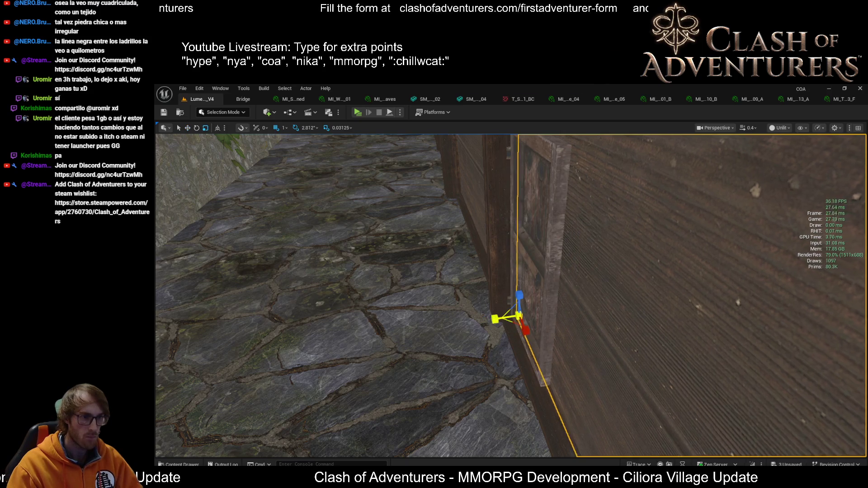
scroll(493, 320, down, 2)
drag(511, 310, 512, 310)
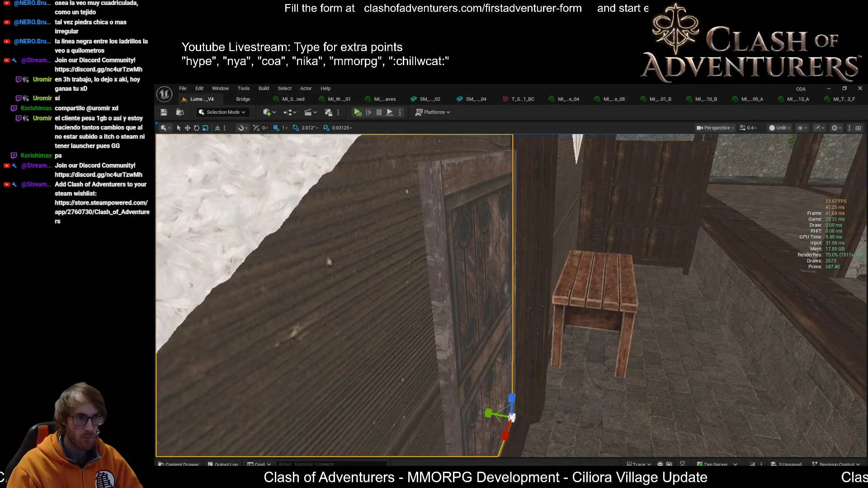
key(f)
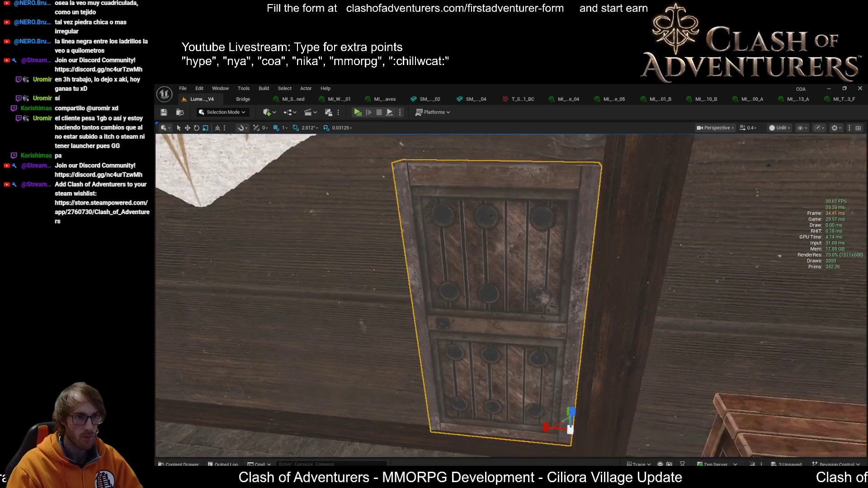
key(e)
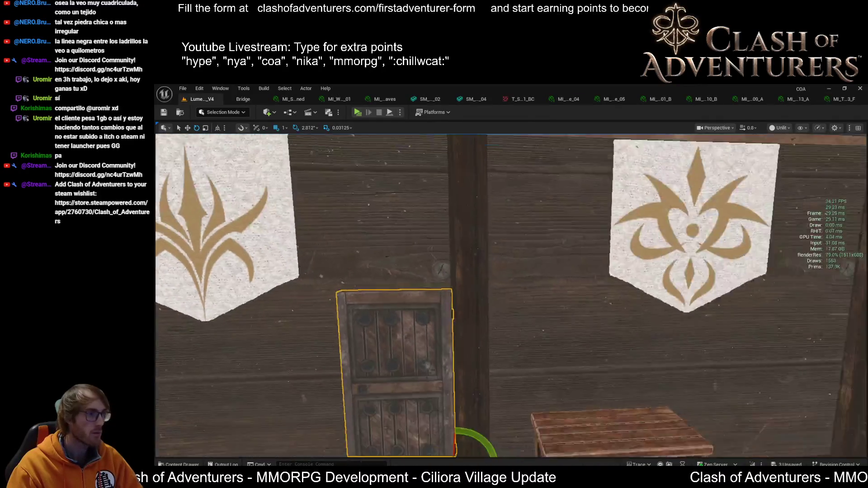
scroll(479, 293, up, 1)
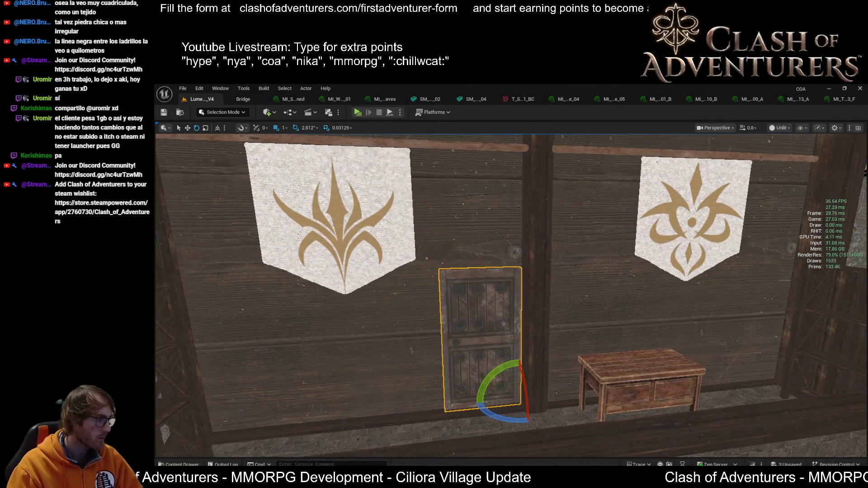
Fly from the village into the building interior to face the panelled door wall
key(s)
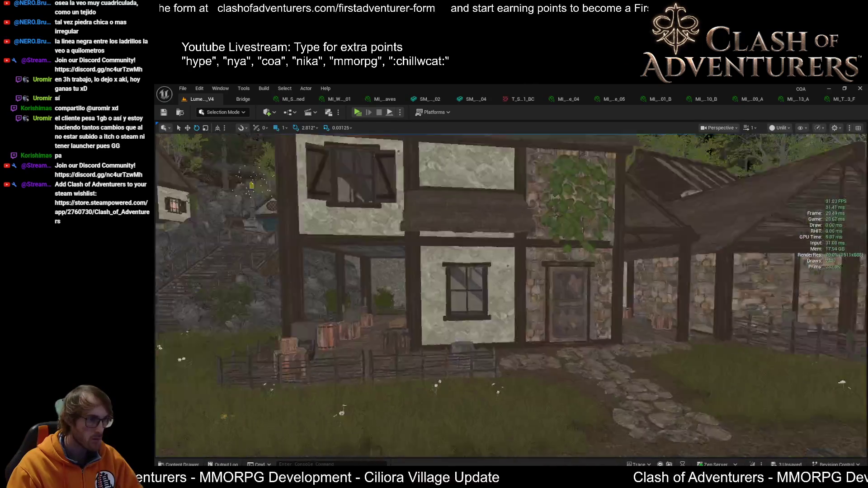
key(w)
click(421, 261)
key(w)
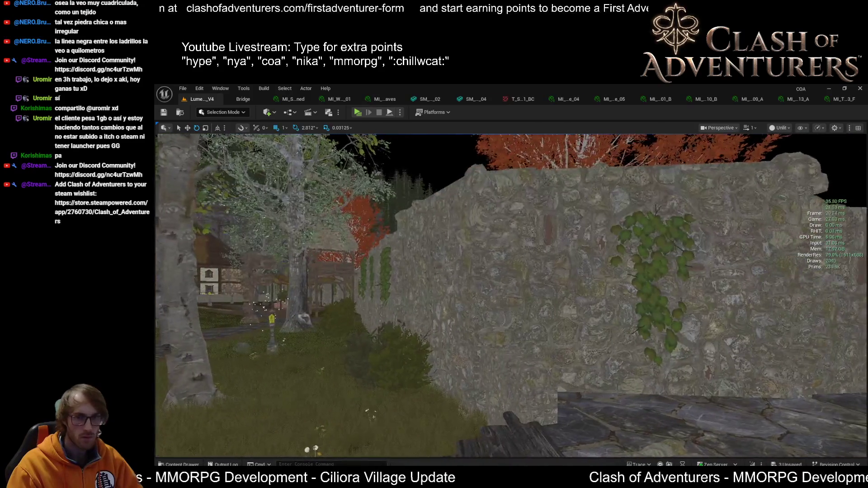
key(w)
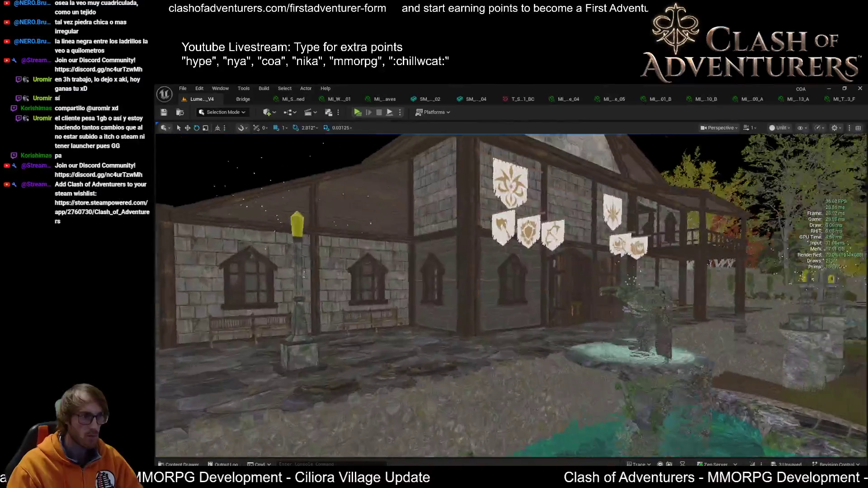
key(w)
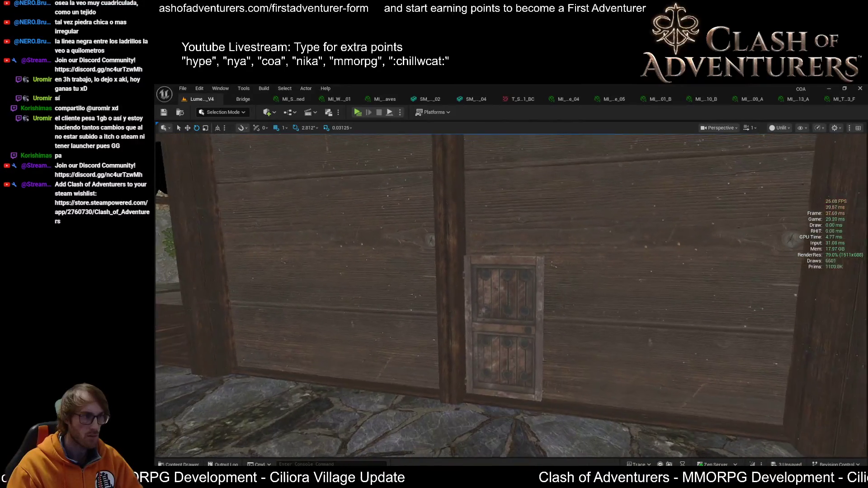
Rotate the grey door frame to face the wall and slide it left around the door panel
click(602, 438)
mouse_move(678, 375)
mouse_down()
mouse_move(596, 369)
mouse_move(637, 371)
mouse_up()
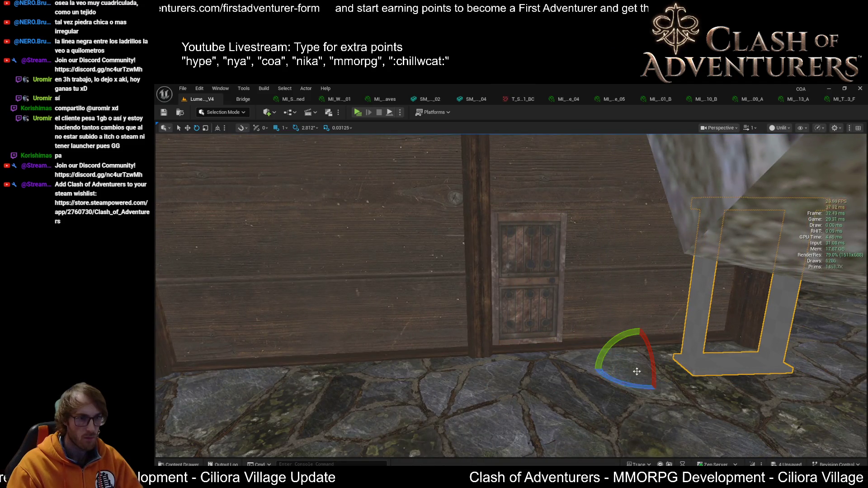
click(617, 303)
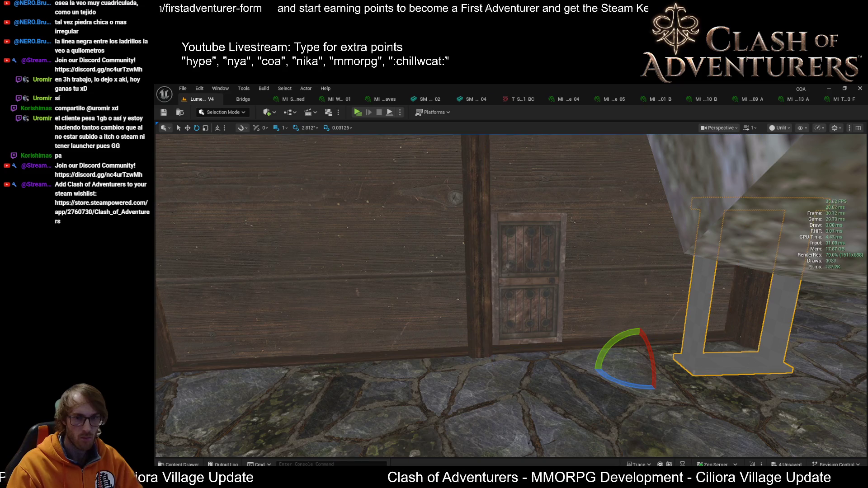
key(ctrl+z)
mouse_move(753, 454)
mouse_down()
mouse_move(732, 438)
mouse_move(705, 445)
mouse_up()
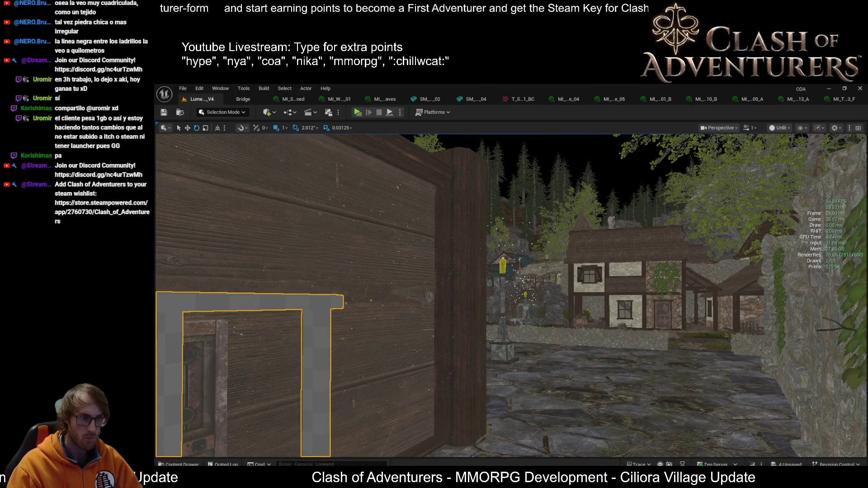
key(f)
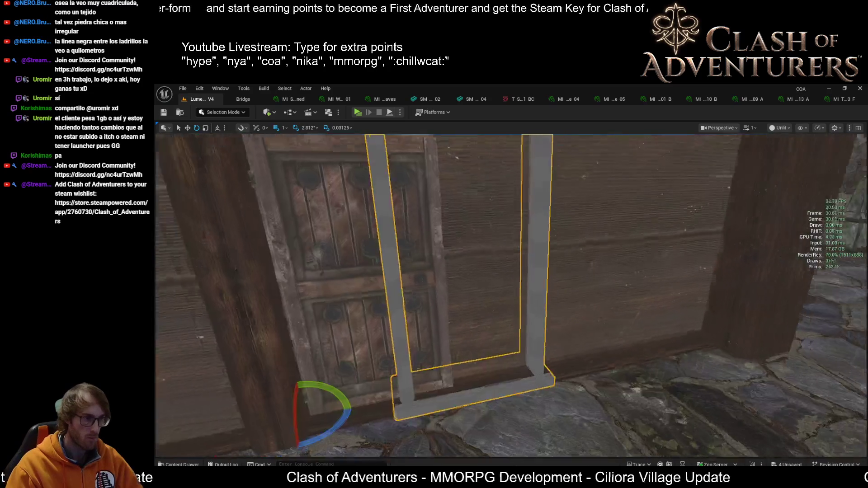
mouse_move(362, 355)
mouse_down()
mouse_move(229, 371)
mouse_move(391, 316)
mouse_move(312, 384)
mouse_up()
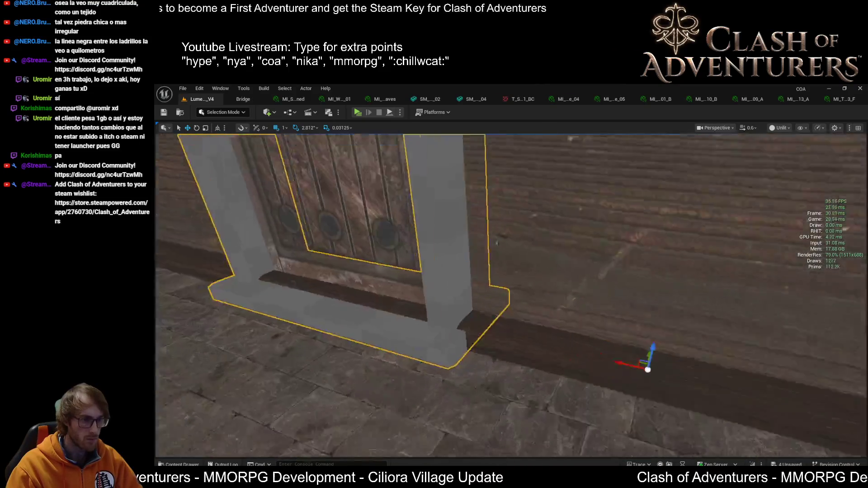
key(w)
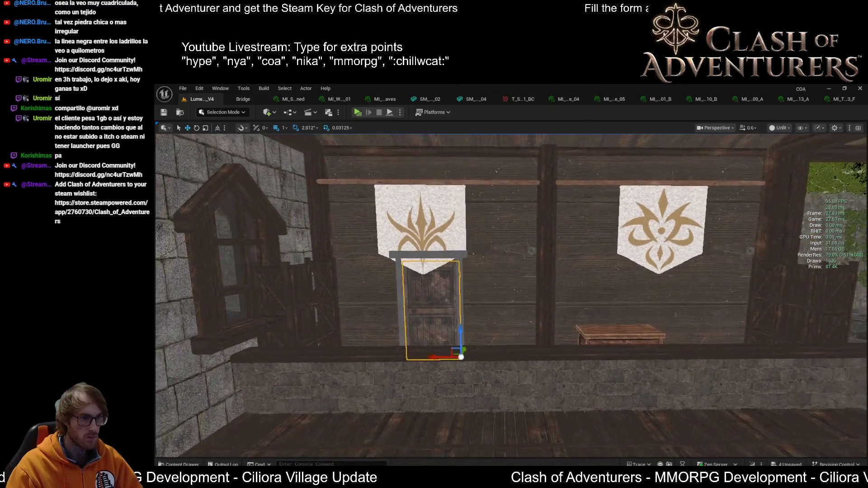
Undo the accidental banner move, then shift the door frame and door right, centring them between the banners
key(d)
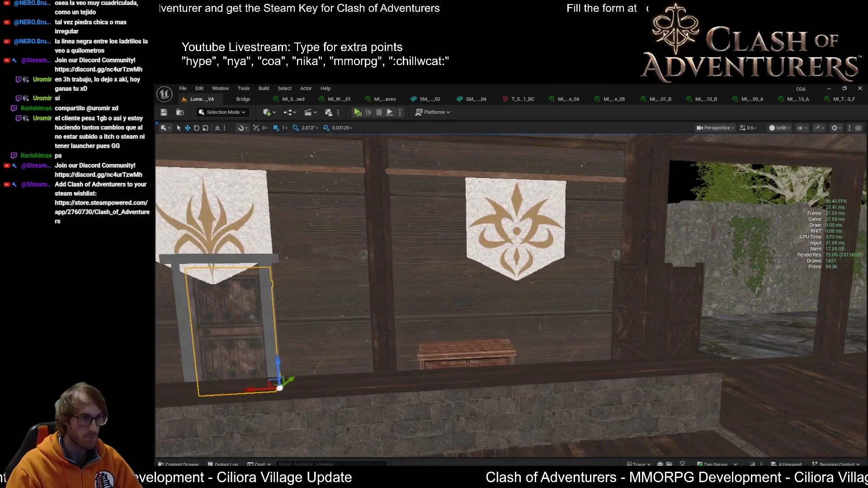
key(a)
key(a)
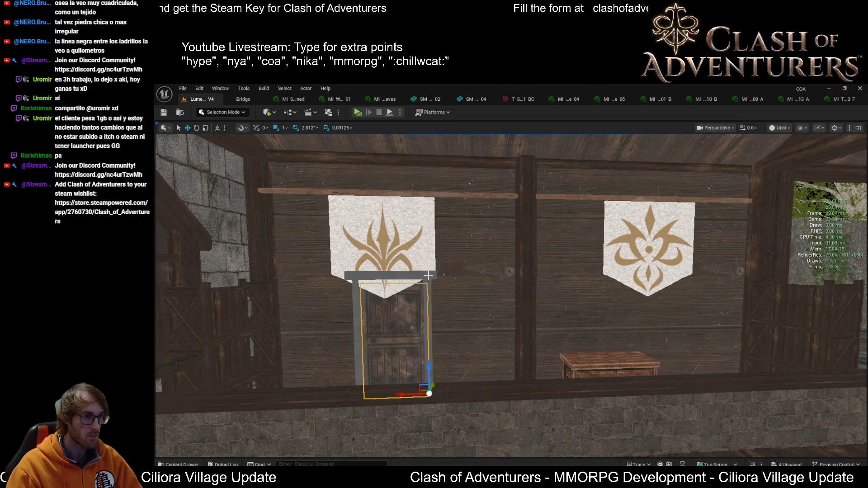
click(412, 314)
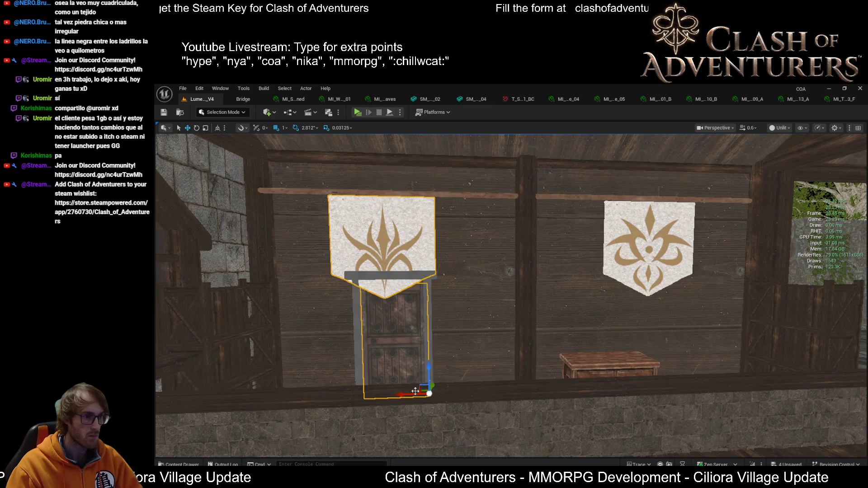
drag(407, 394, 470, 391)
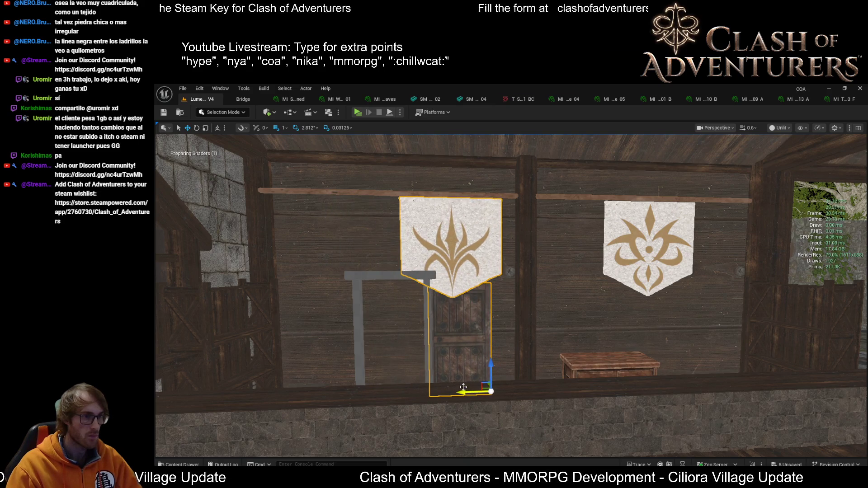
key(ctrl+z)
click(358, 310)
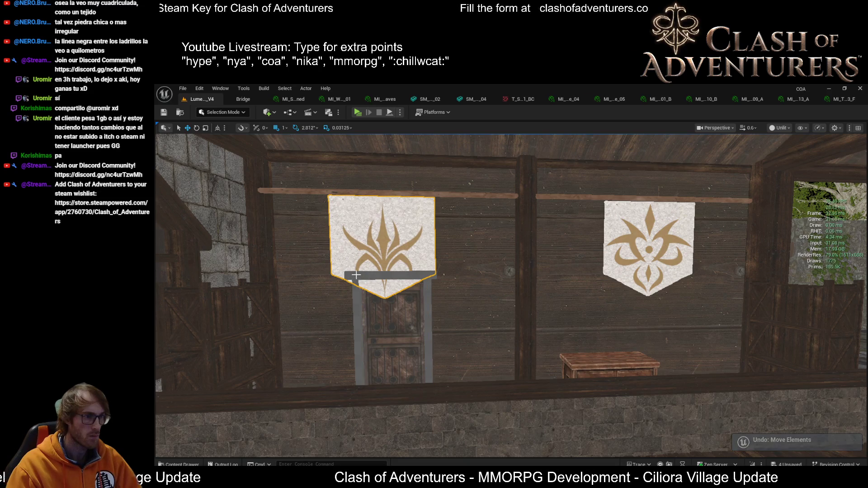
click(425, 373)
drag(419, 395, 494, 398)
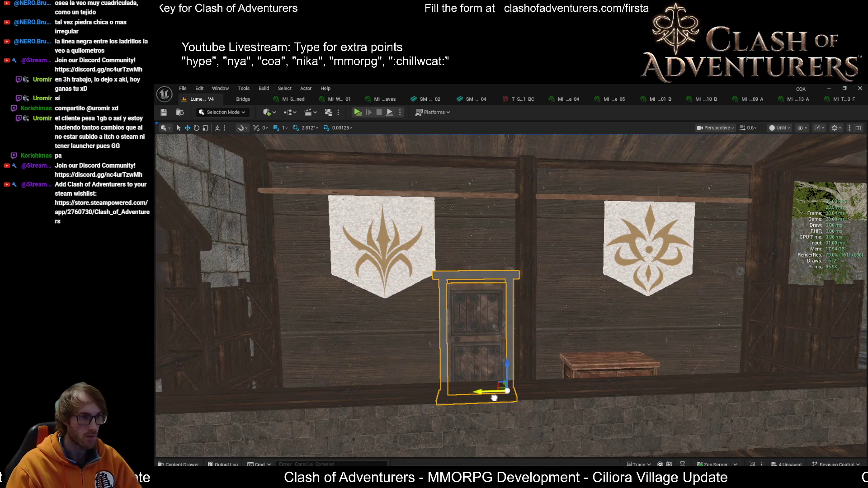
Inspect the door from several angles, then scale it taller along Z to fill its grey frame
key(d)
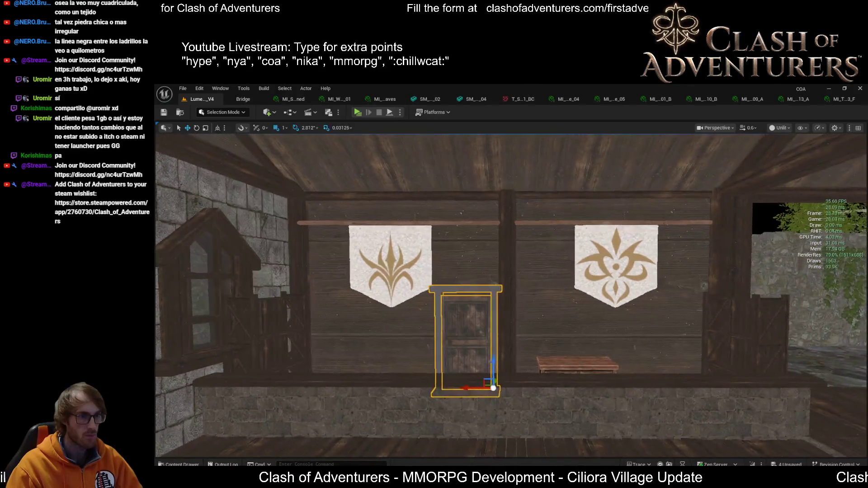
key(a)
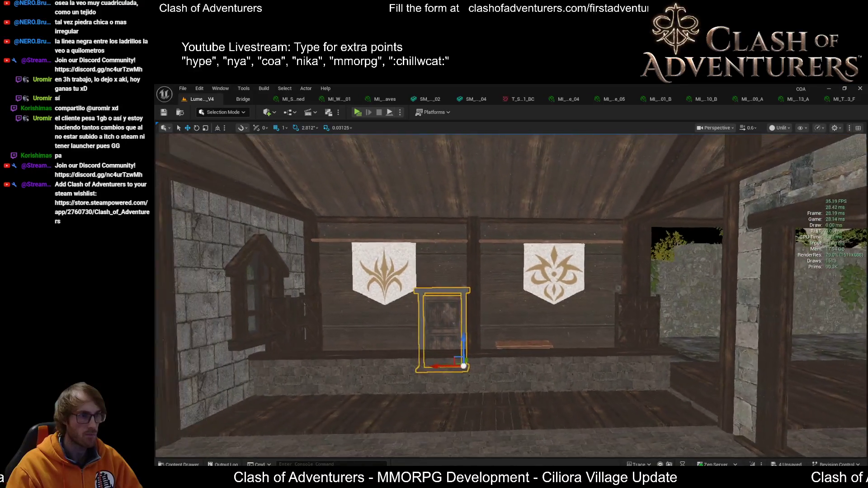
key(e)
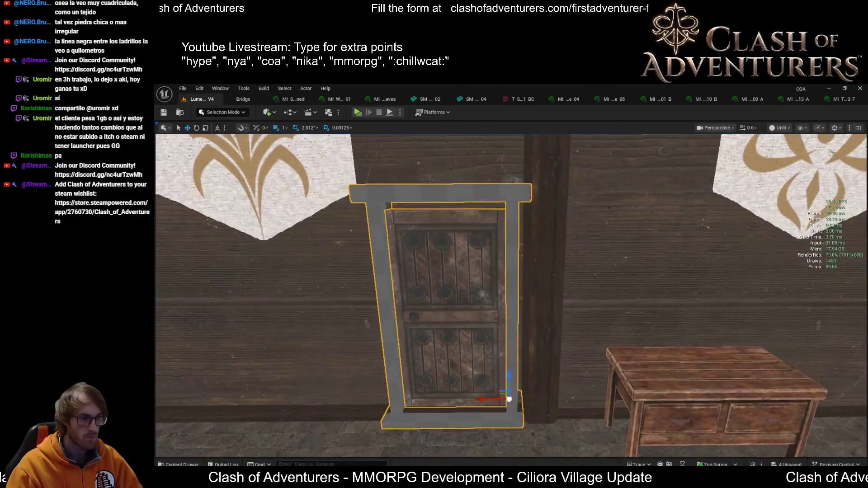
key(f)
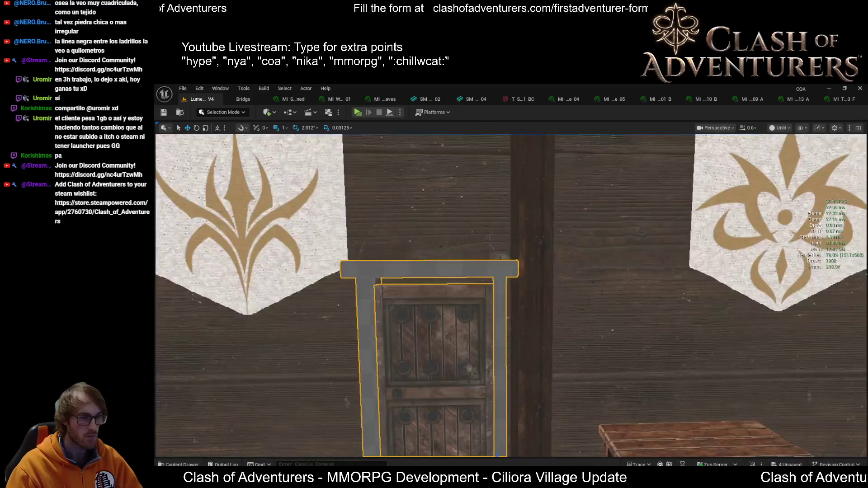
key(a)
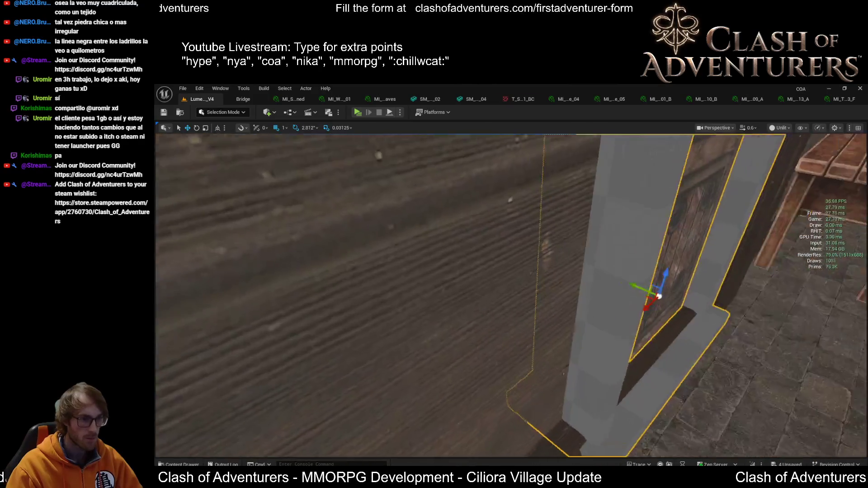
key(d)
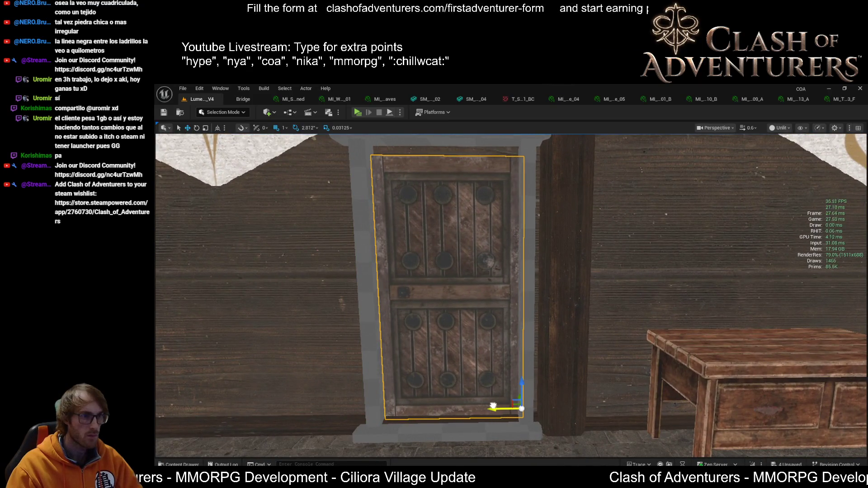
key(d)
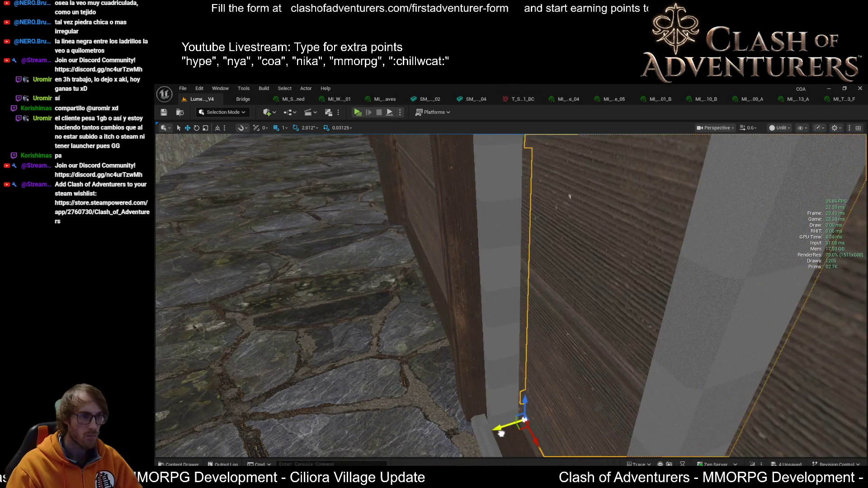
key(d)
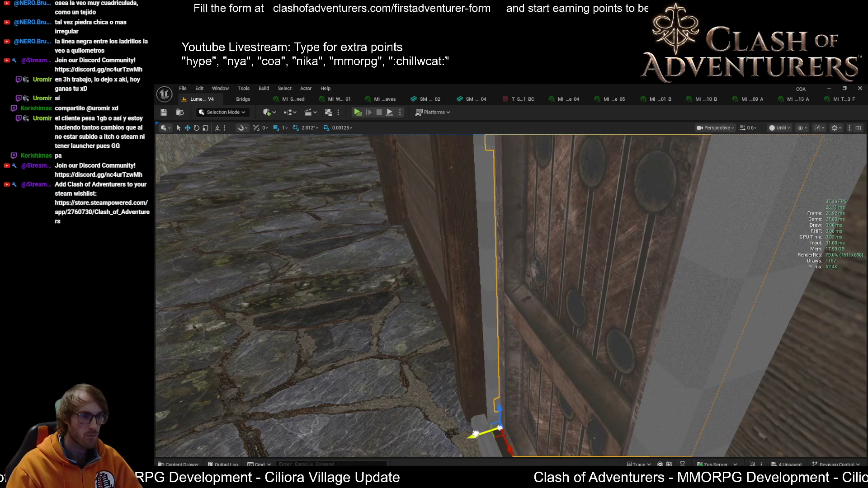
key(f)
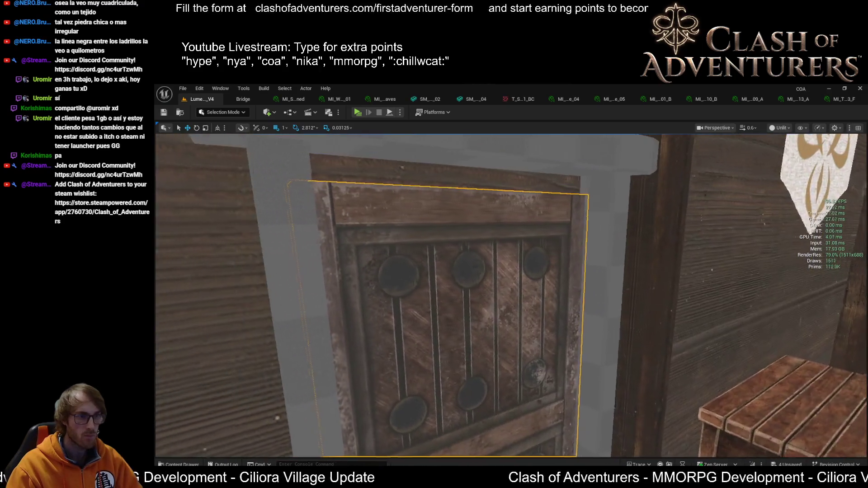
key(d)
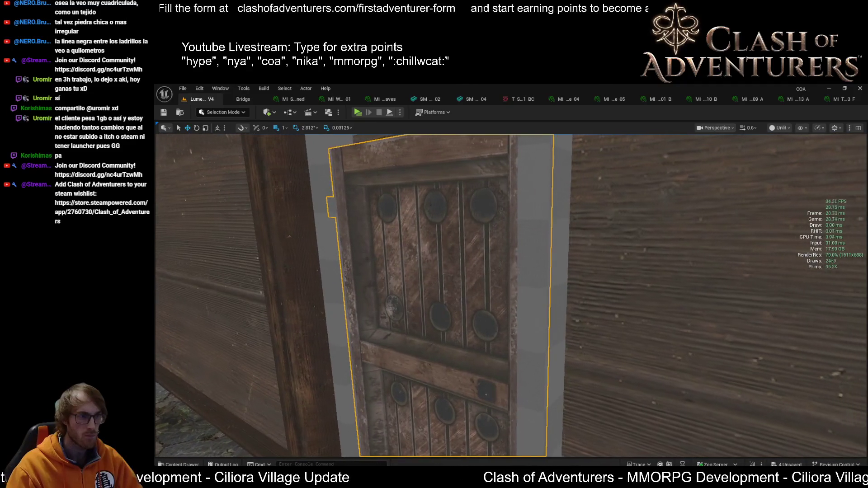
key(f)
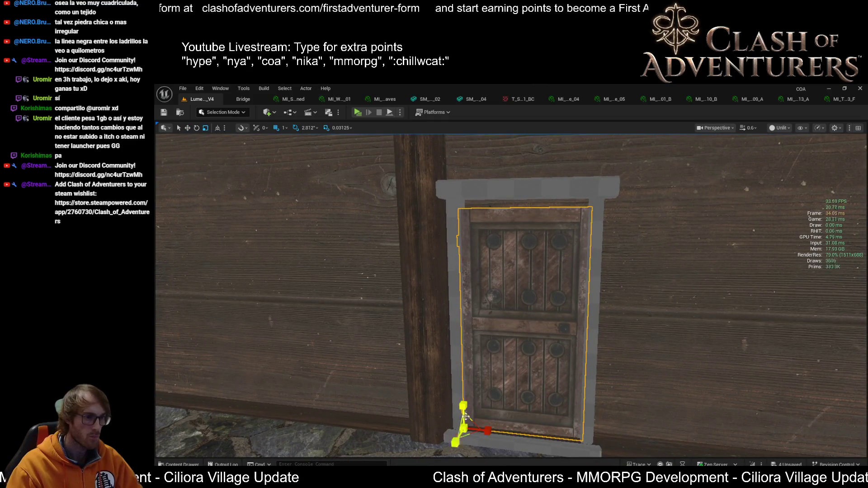
drag(464, 407, 443, 443)
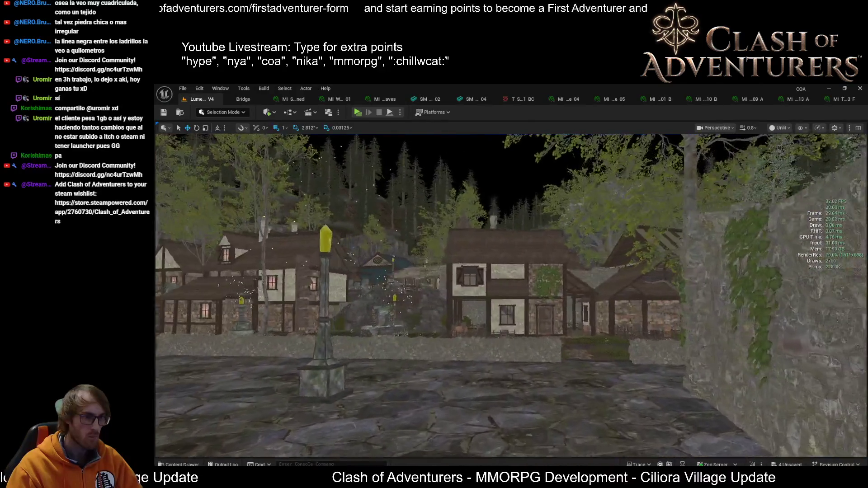
Delete the door from the interior wall, keeping its empty door frame
key(w)
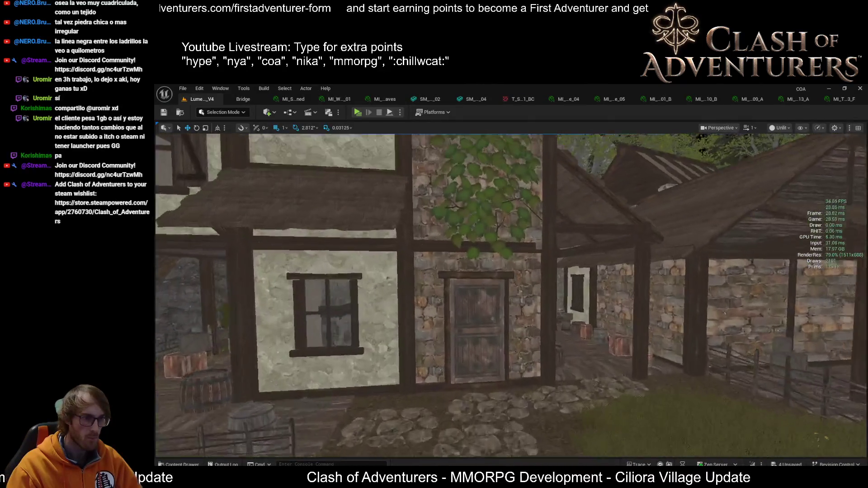
key(w)
click(498, 345)
click(507, 344)
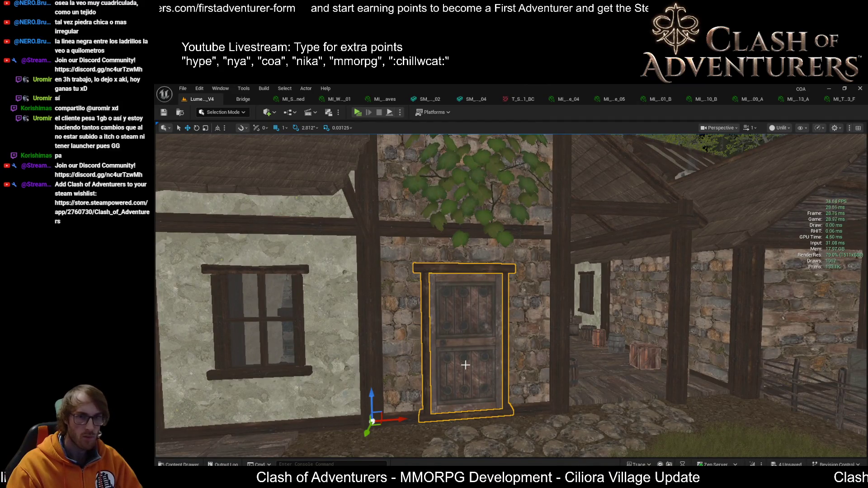
scroll(465, 365, up, 2)
key(w)
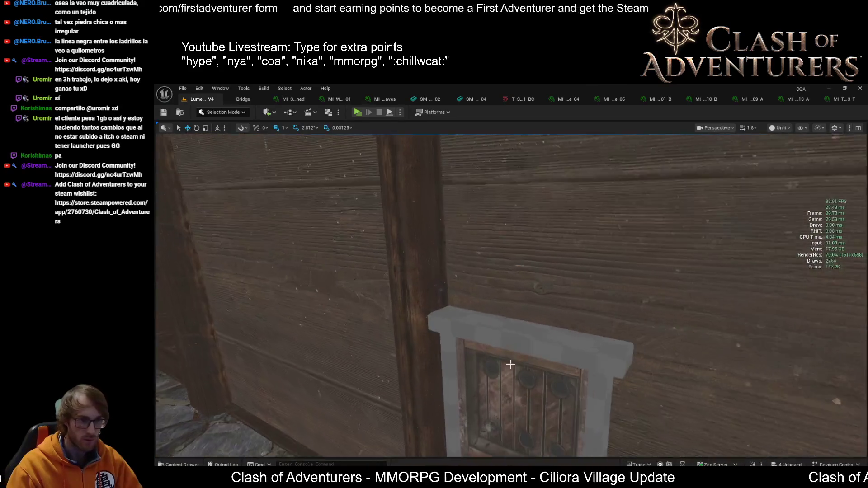
click(525, 341)
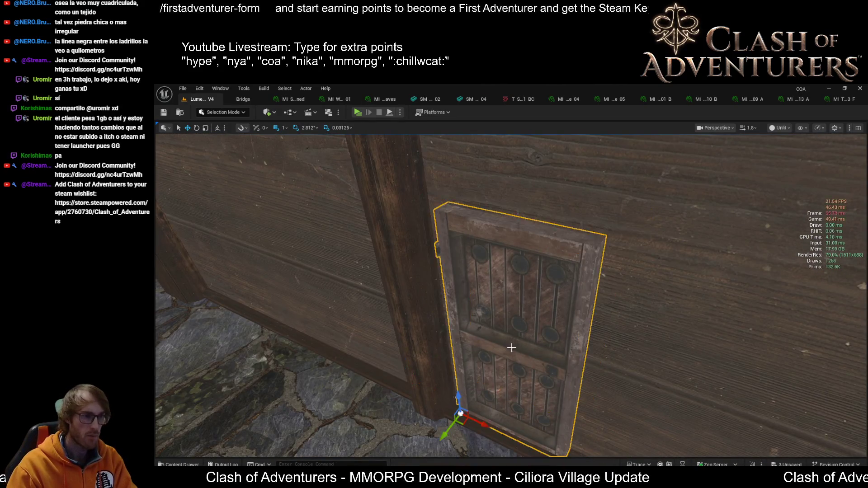
key(Delete)
scroll(473, 401, down, 1)
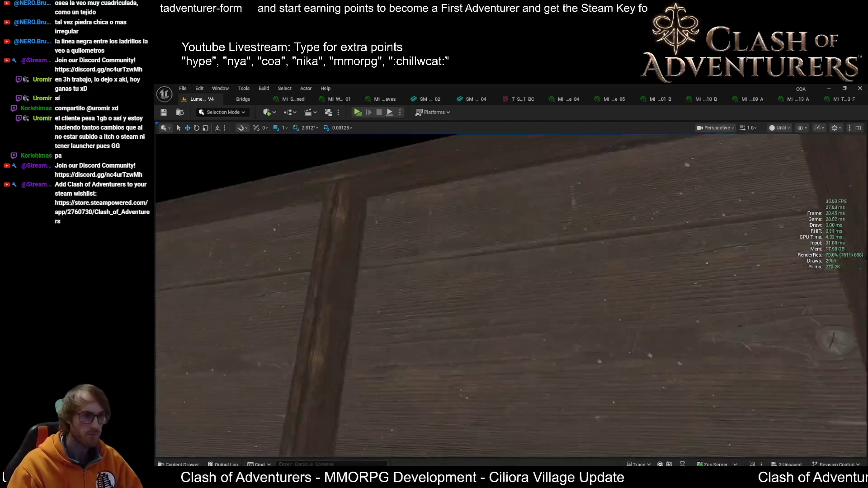
scroll(507, 403, down, 3)
click(498, 383)
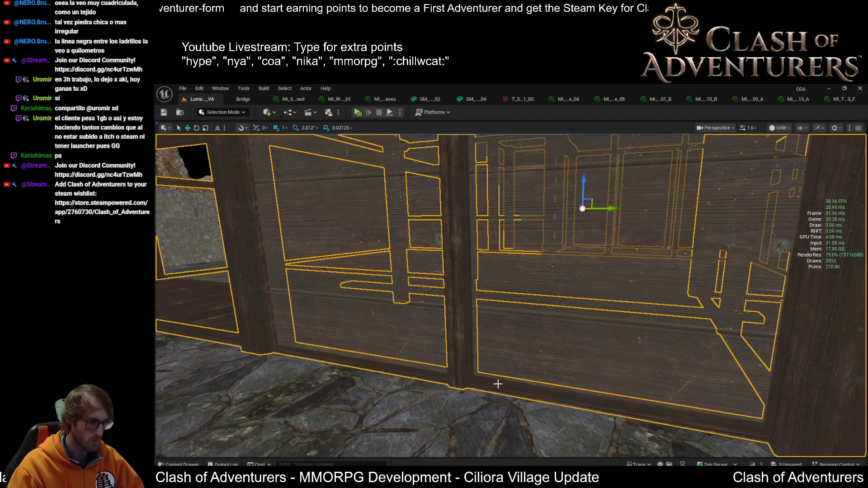
key(ctrl+z)
Rotate the empty door frame about 90° to sit flush against the wooden wall panel, checking the rotation snap angle
key(e)
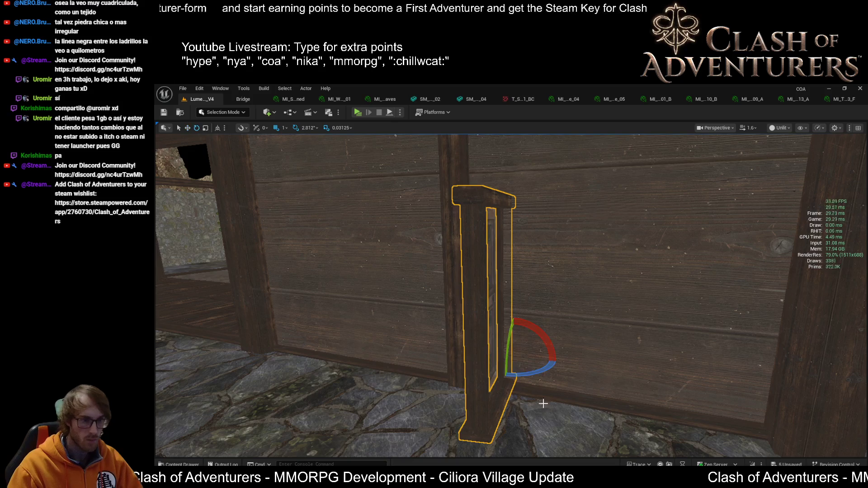
drag(534, 369, 587, 369)
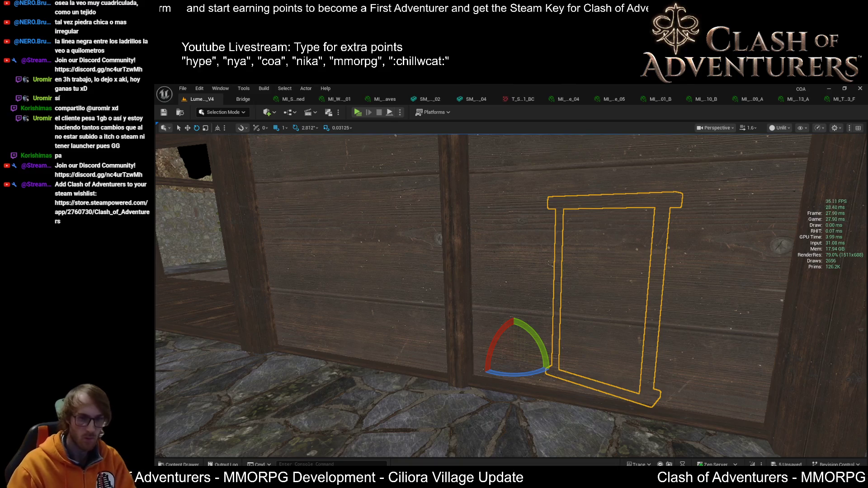
key(ctrl+z)
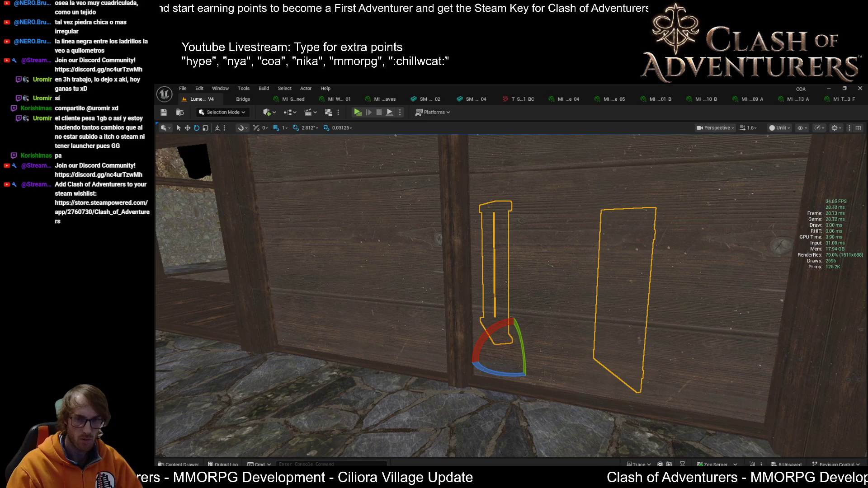
key(ctrl+y)
mouse_move(510, 294)
mouse_down()
mouse_move(447, 343)
mouse_move(539, 297)
mouse_move(569, 300)
mouse_move(567, 320)
mouse_move(542, 305)
mouse_up()
key(ctrl+z)
mouse_move(645, 380)
mouse_down()
mouse_move(523, 359)
mouse_move(500, 330)
mouse_move(493, 339)
mouse_up()
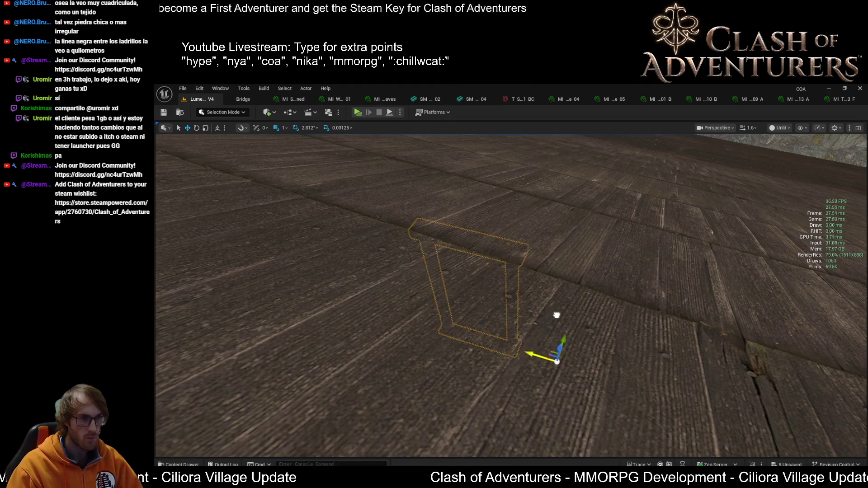
mouse_move(587, 305)
mouse_down()
mouse_move(561, 316)
mouse_move(542, 308)
mouse_move(581, 306)
mouse_move(546, 395)
mouse_up()
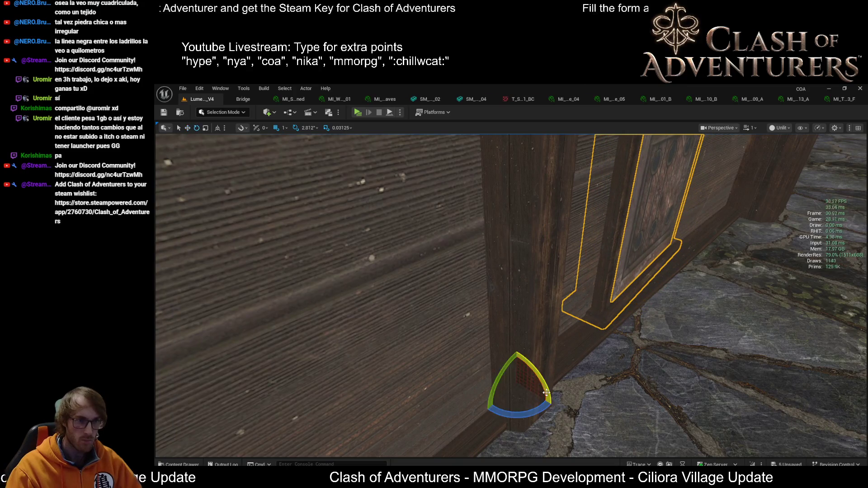
mouse_move(541, 404)
mouse_down()
mouse_move(538, 375)
mouse_move(425, 313)
mouse_move(488, 282)
mouse_move(503, 290)
mouse_move(529, 267)
mouse_move(569, 301)
mouse_up()
click(302, 130)
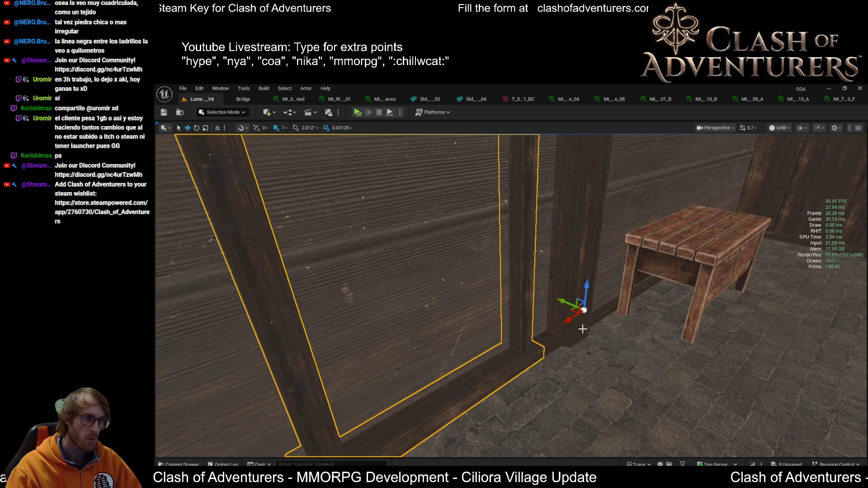
Fine-tune the door frame's rotation by about a degree, then raise and nudge it into place
drag(585, 332, 555, 325)
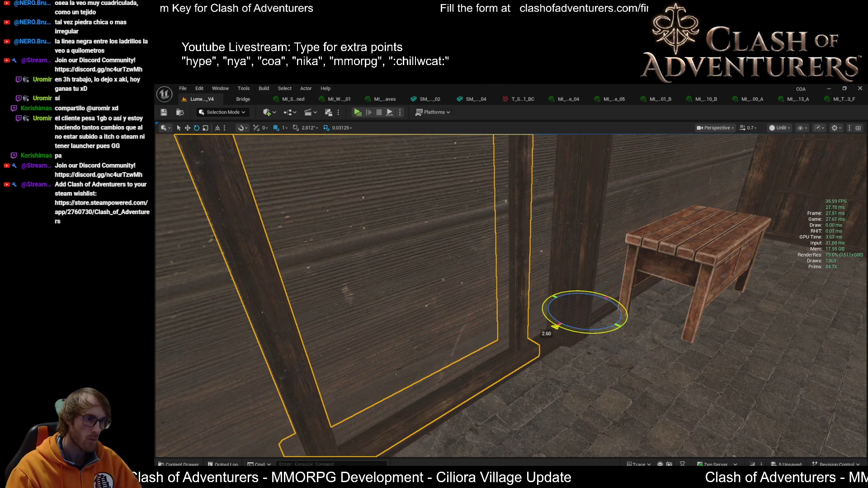
scroll(583, 333, down, 4)
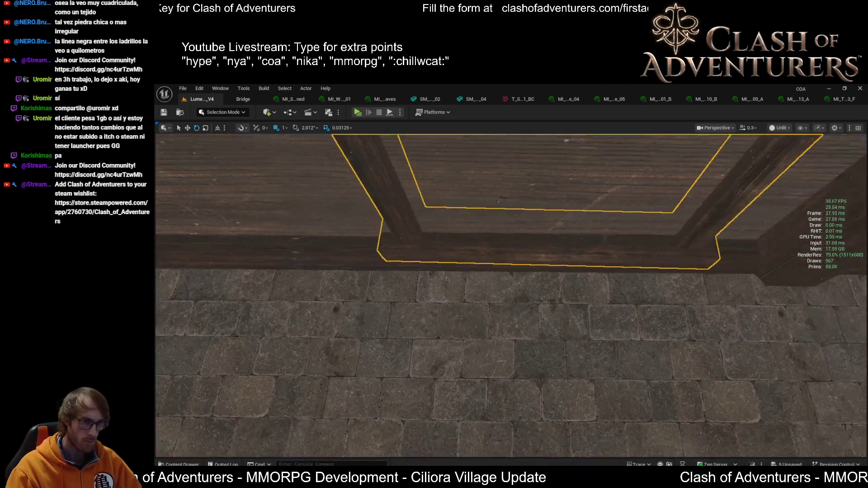
drag(720, 282, 712, 278)
key(w)
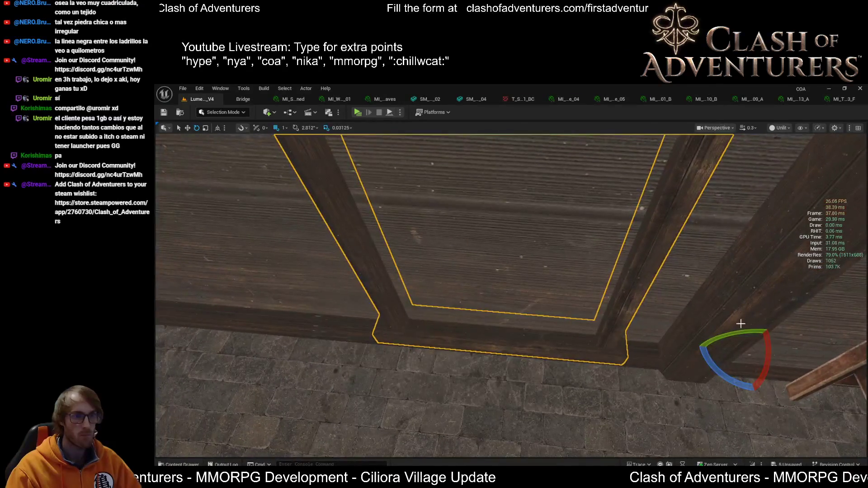
scroll(756, 354, down, 2)
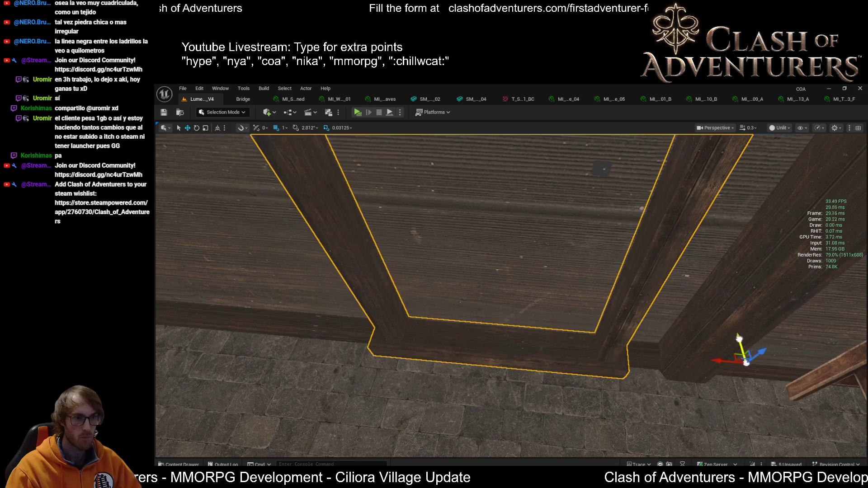
drag(740, 342, 728, 324)
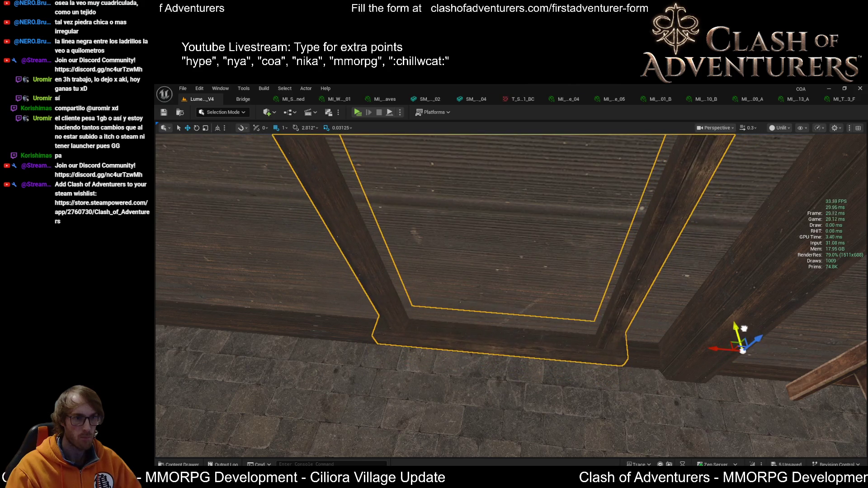
scroll(724, 316, up, 1)
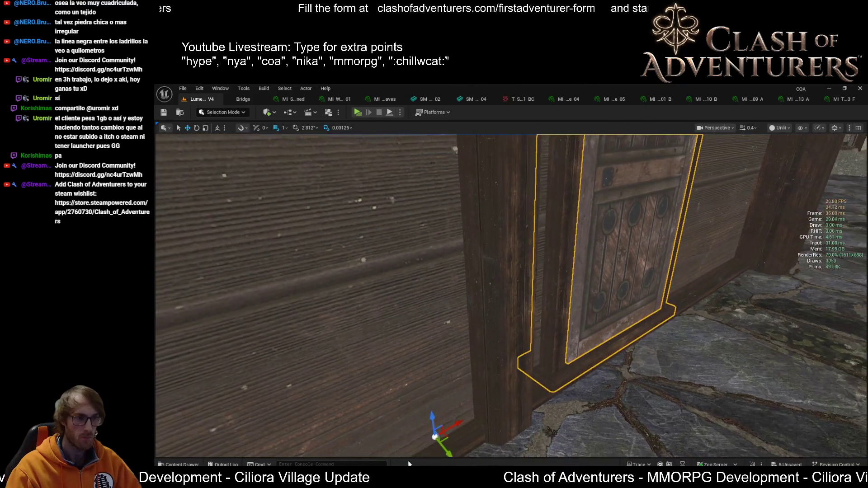
drag(448, 452, 445, 449)
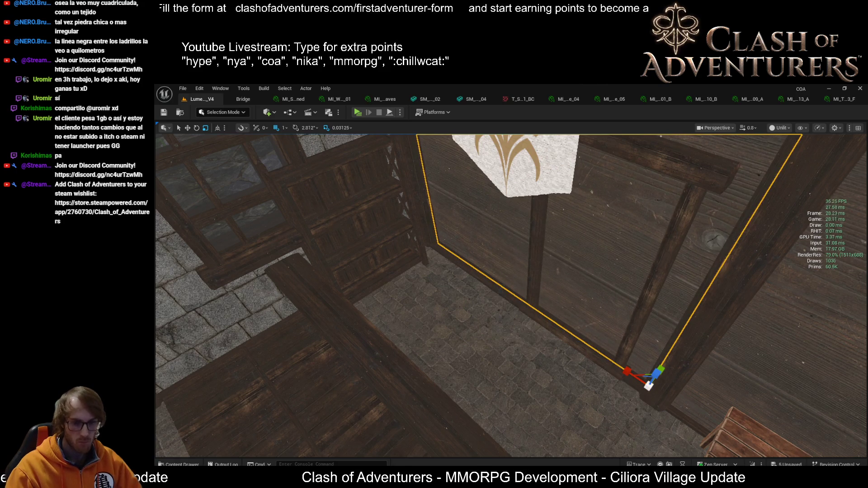
Try stretching the wall panel wider, then undo the stretch
drag(626, 371, 565, 330)
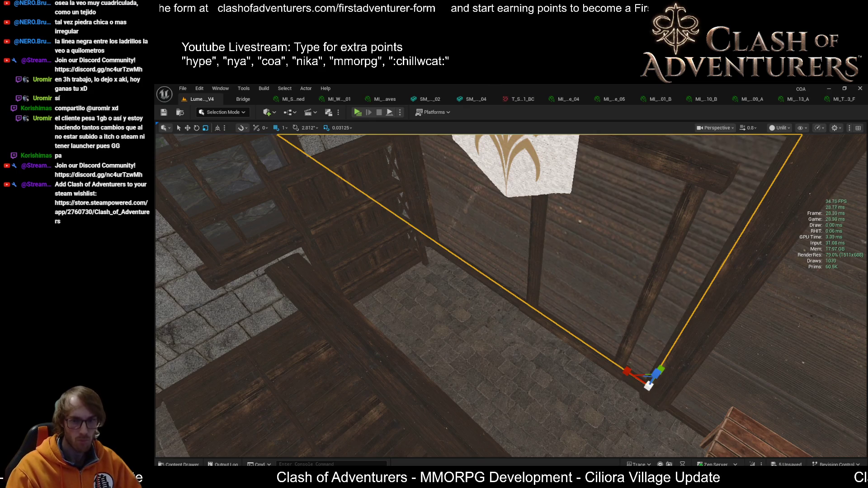
drag(729, 414, 863, 417)
drag(836, 456, 756, 397)
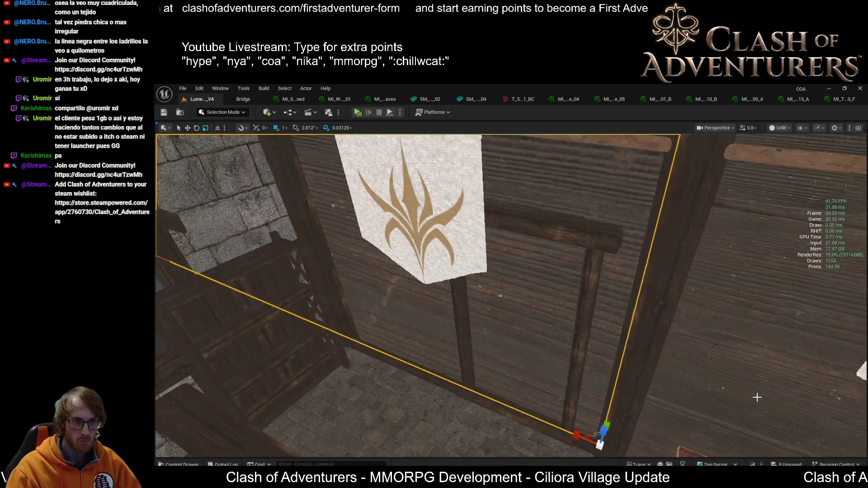
key(ctrl+z)
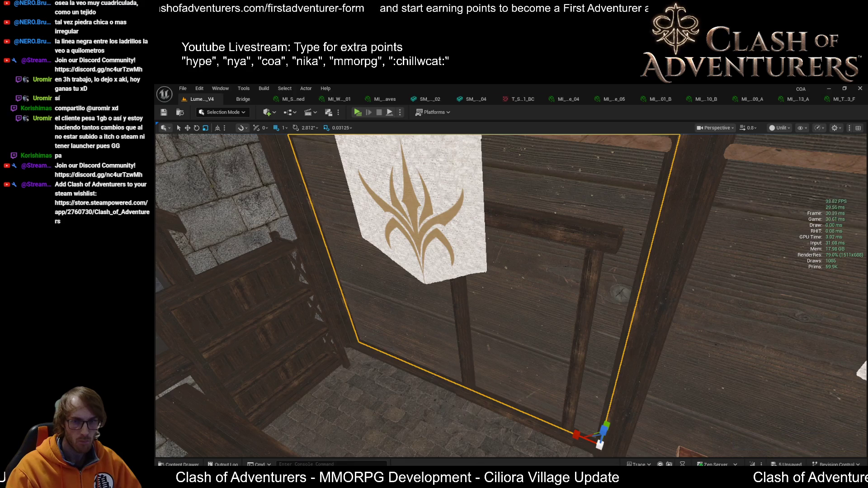
Fly in close to the door between the banners and switch the viewport to Lit
mouse_move(515, 335)
mouse_down()
mouse_move(515, 299)
mouse_move(524, 312)
mouse_move(534, 298)
mouse_move(624, 290)
mouse_up()
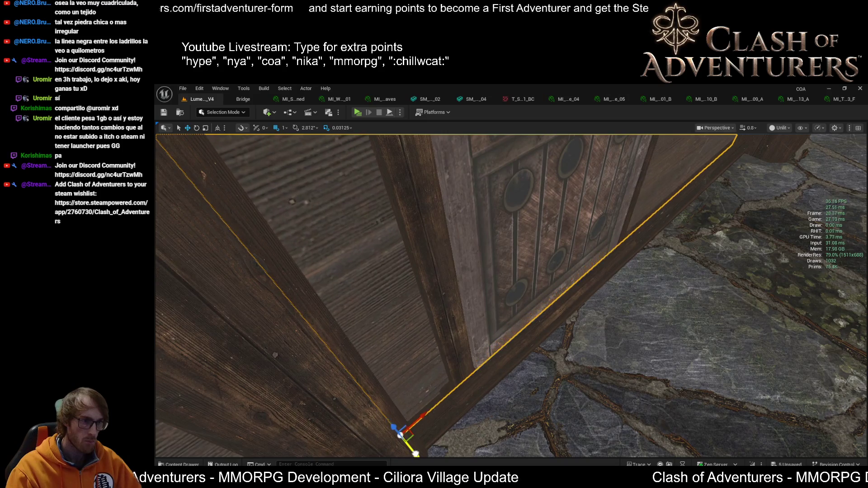
mouse_move(624, 290)
mouse_down()
mouse_move(673, 271)
mouse_move(581, 285)
mouse_up()
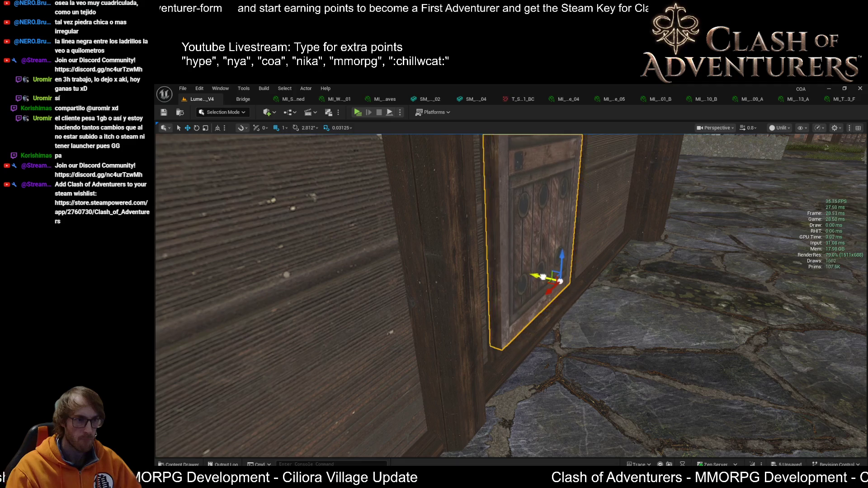
mouse_move(542, 276)
mouse_down()
mouse_move(506, 280)
mouse_move(506, 305)
mouse_move(562, 248)
mouse_up()
key(alt+4)
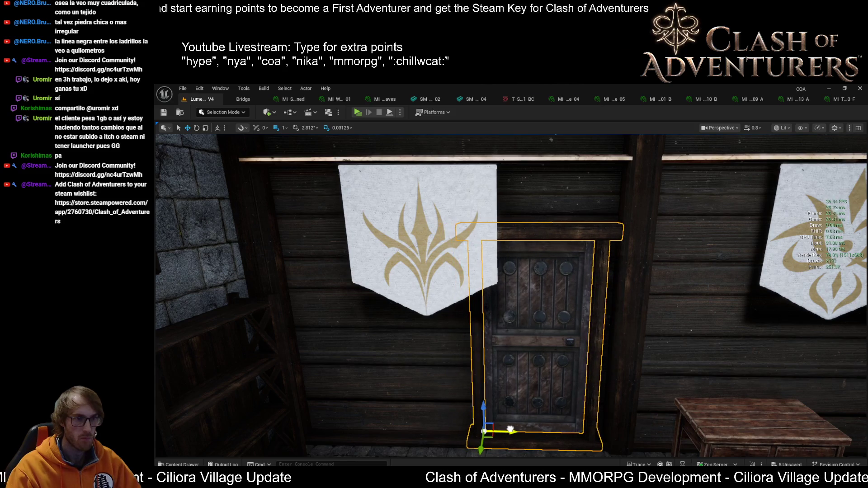
Frame the door in the view and select the left banner
mouse_move(512, 428)
mouse_down()
mouse_move(547, 402)
mouse_move(310, 141)
mouse_up()
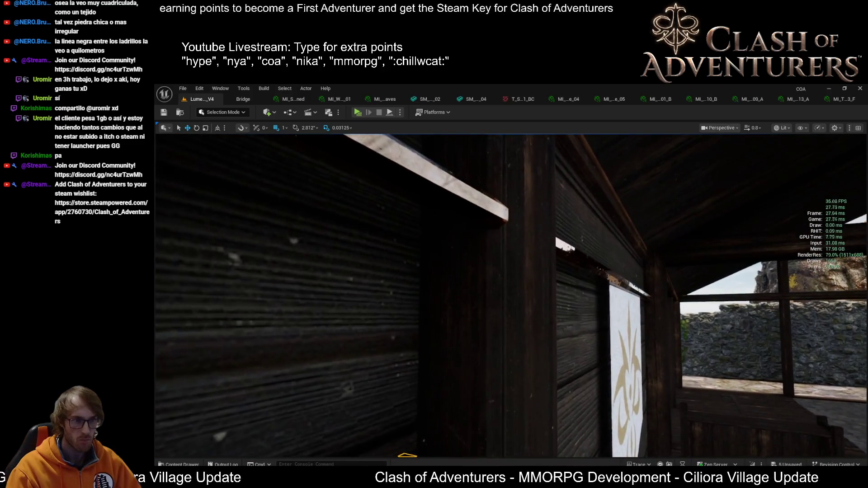
key(f)
scroll(451, 294, down, 3)
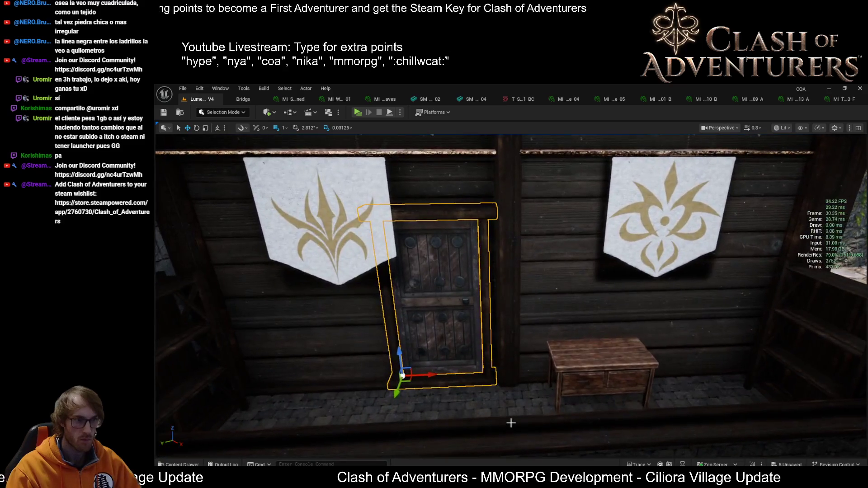
mouse_move(510, 422)
mouse_down()
mouse_move(452, 416)
mouse_move(443, 388)
mouse_move(506, 407)
mouse_move(517, 376)
mouse_up()
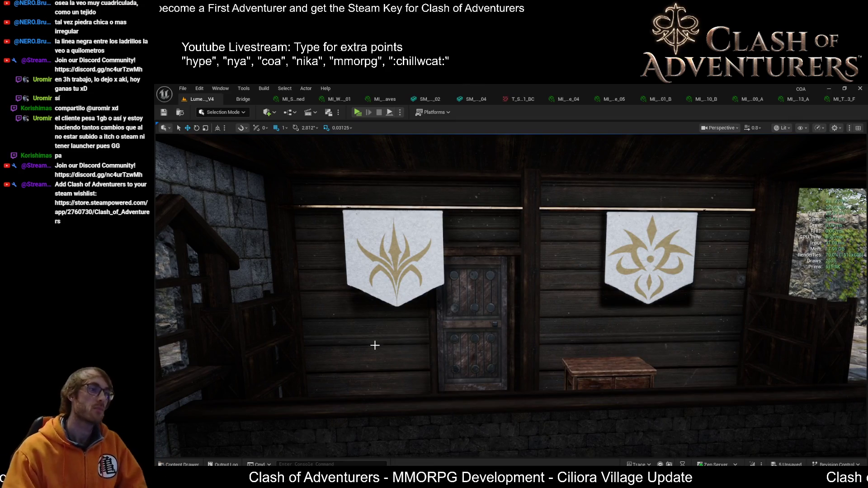
click(420, 271)
click(420, 271)
Fly back to the left banner and switch the editor to instance editing mode (Shift+3)
mouse_move(420, 271)
mouse_down()
mouse_move(406, 271)
mouse_move(434, 280)
mouse_move(424, 262)
mouse_move(416, 271)
mouse_up()
mouse_move(526, 264)
mouse_down()
mouse_move(497, 233)
mouse_move(465, 224)
mouse_up()
key(shift+3)
scroll(553, 253, down, 3)
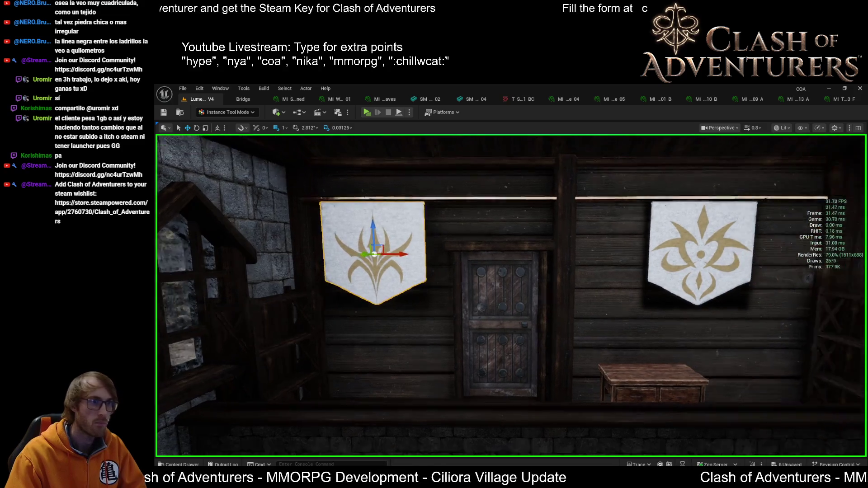
Slide the right and left banners along X so they sit close together
click(553, 254)
mouse_move(586, 265)
mouse_down()
mouse_move(629, 265)
mouse_move(529, 264)
mouse_move(632, 257)
mouse_move(532, 254)
mouse_move(541, 252)
mouse_up()
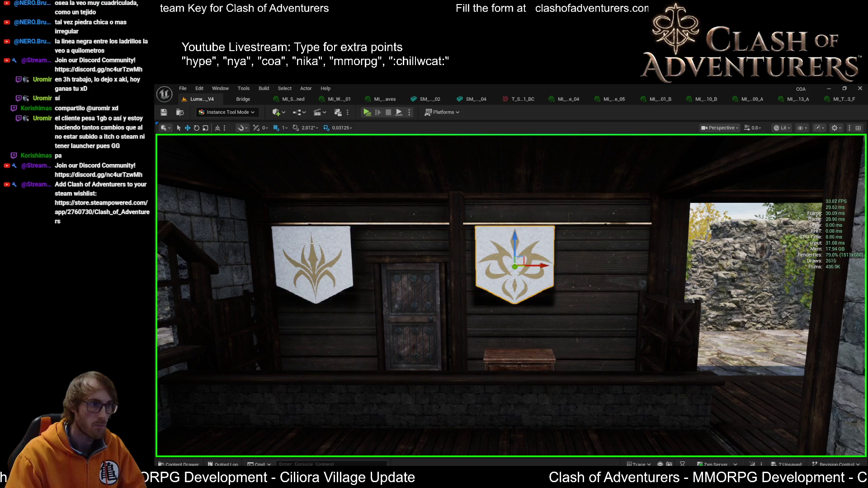
drag(339, 266, 425, 267)
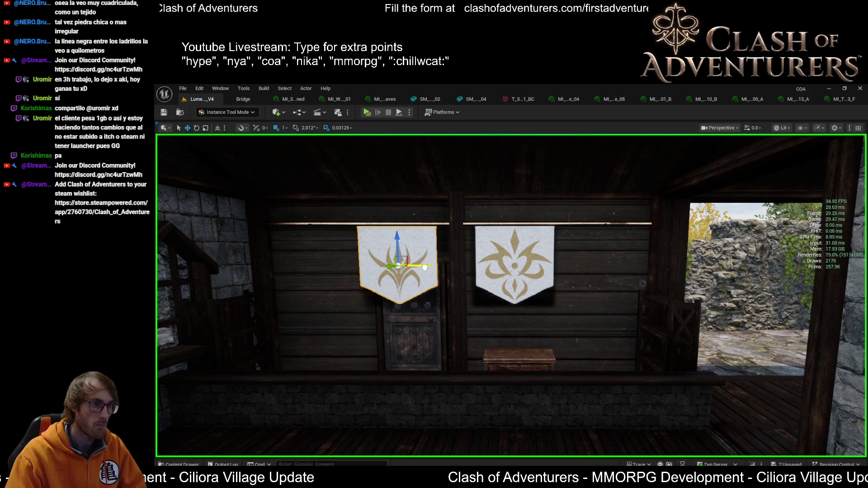
Select the framed door and move it to the left of the banners
mouse_move(467, 293)
mouse_down()
mouse_move(468, 285)
mouse_move(467, 293)
mouse_up()
click(551, 302)
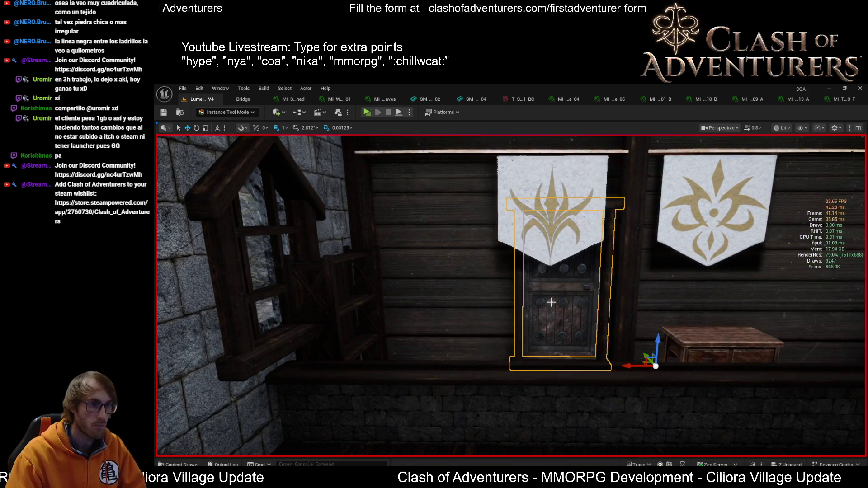
click(551, 302)
mouse_move(543, 361)
mouse_down()
mouse_move(431, 350)
mouse_move(424, 341)
mouse_up()
scroll(453, 332, down, 10)
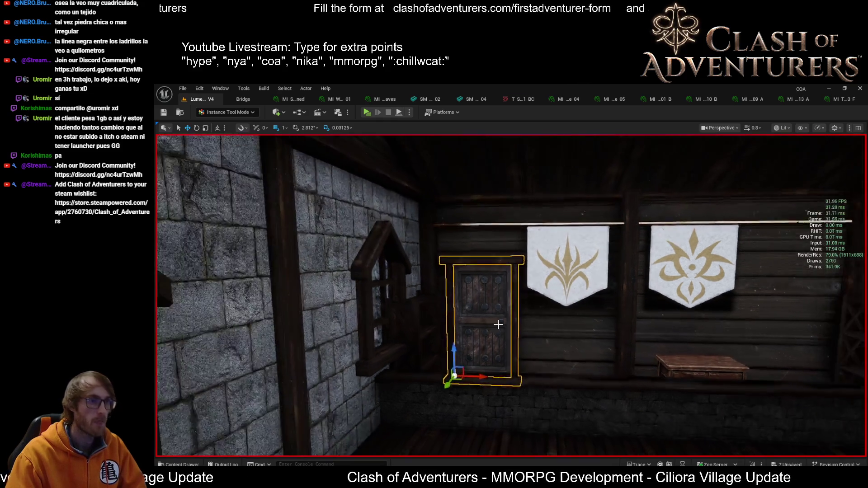
scroll(453, 332, up, 8)
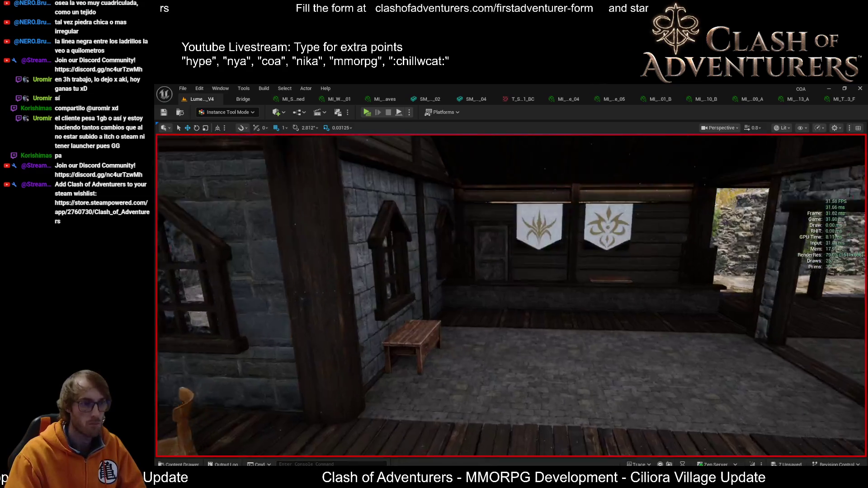
scroll(454, 333, down, 5)
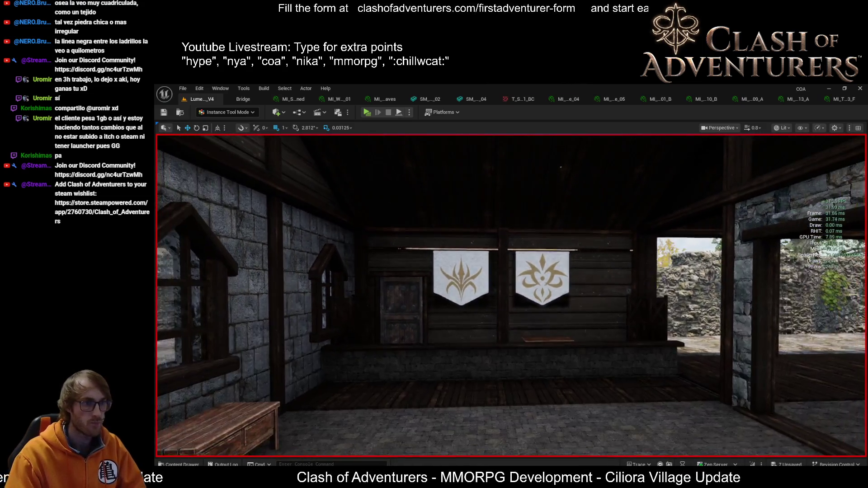
scroll(453, 333, up, 3)
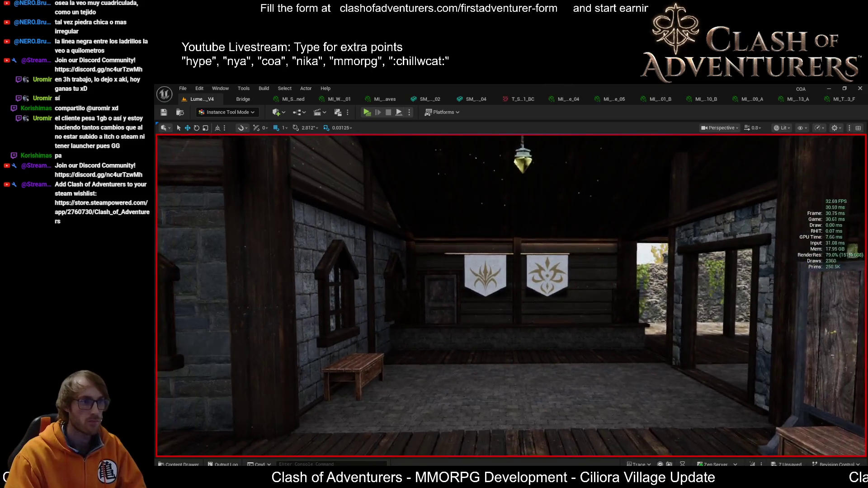
Return to Selection Mode and select the wall panel behind the banner
mouse_move(650, 319)
mouse_down()
mouse_move(651, 291)
mouse_move(678, 273)
mouse_move(651, 318)
mouse_up()
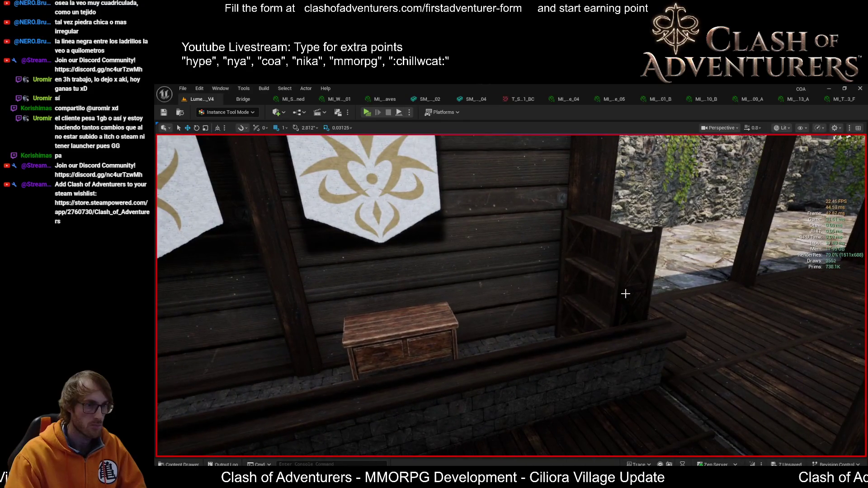
scroll(622, 290, down, 3)
mouse_move(599, 290)
mouse_down()
mouse_move(552, 339)
mouse_move(450, 346)
mouse_move(521, 348)
mouse_up()
key(shift+1)
click(450, 346)
scroll(450, 346, down, 3)
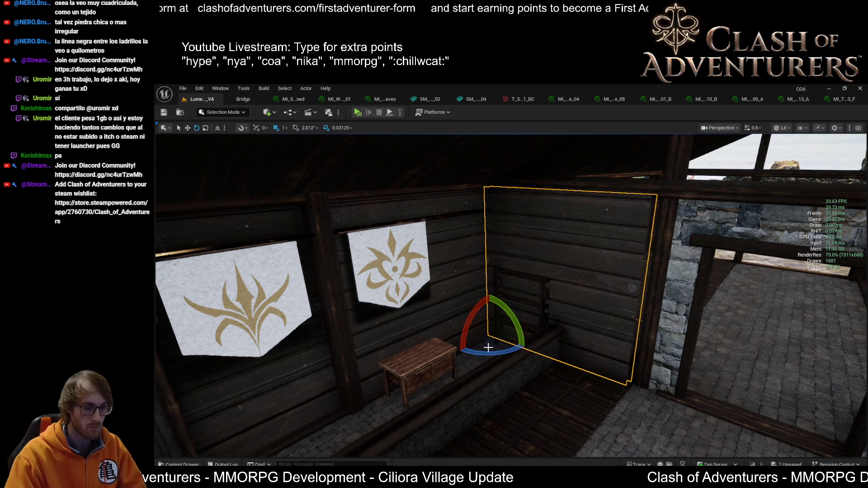
Rotate the wall panel about -87° and slide it along Y into the side-wall opening
key(Delete)
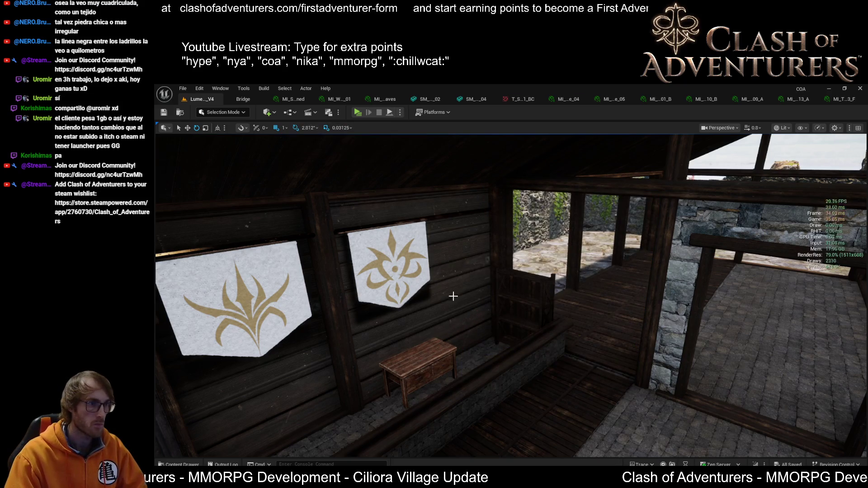
drag(462, 350, 524, 348)
key(w)
key(f)
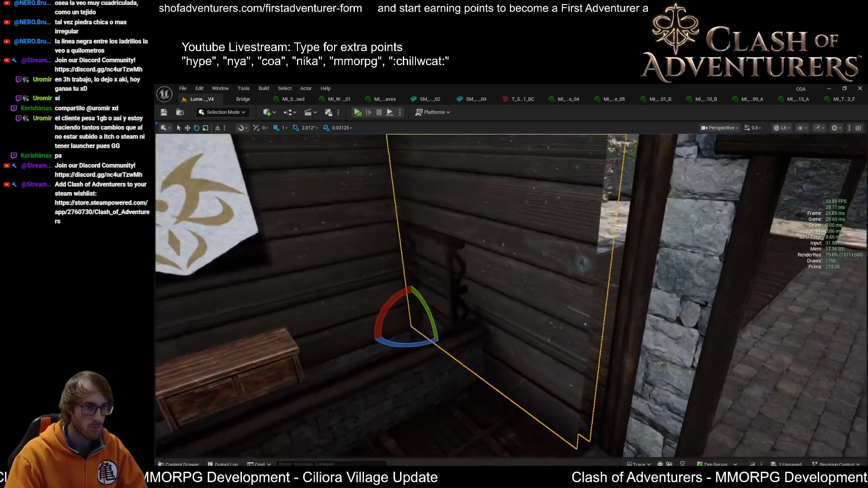
drag(388, 329, 408, 329)
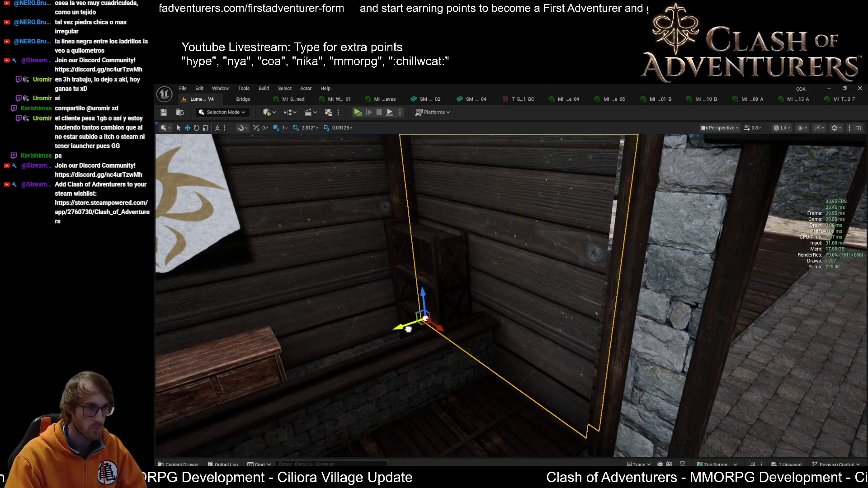
key(f)
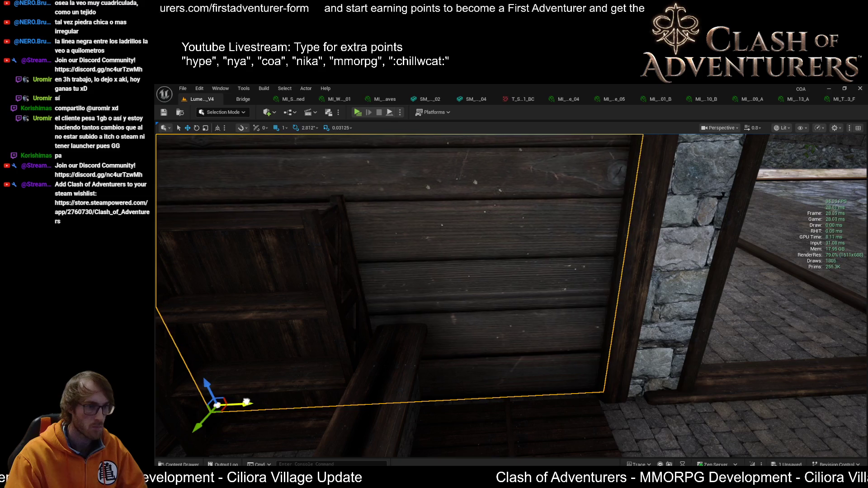
drag(244, 402, 241, 400)
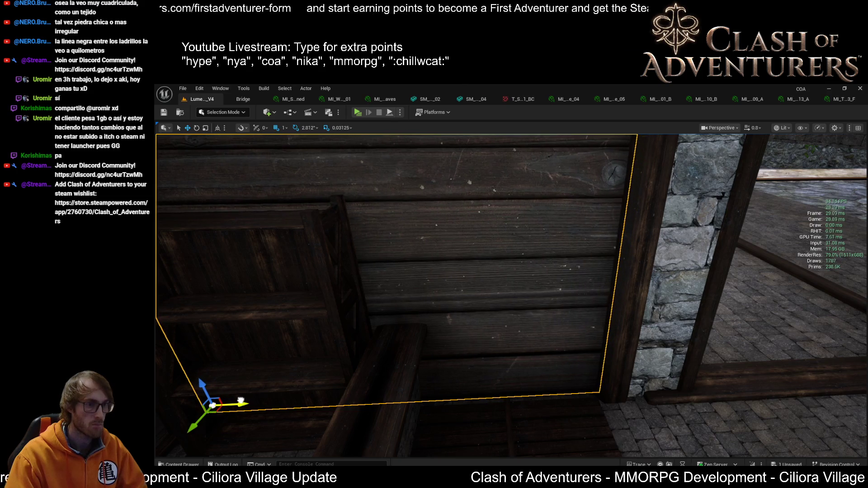
key(f)
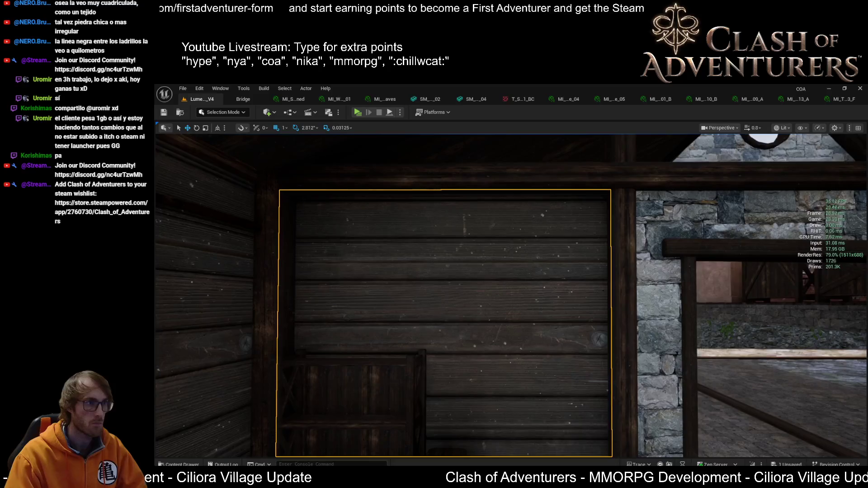